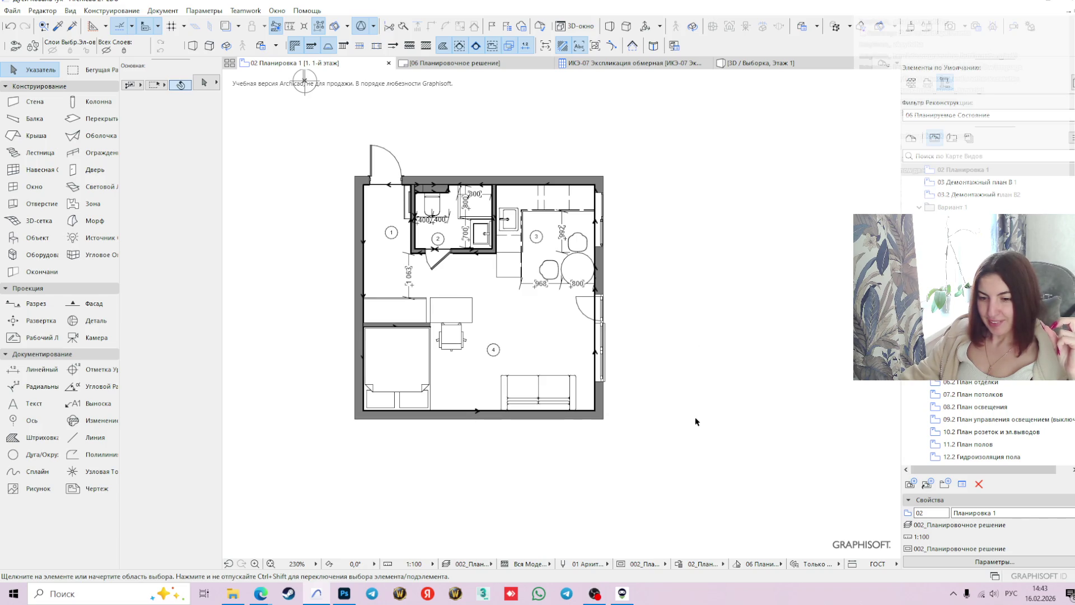
- Open the 06 Планировочное решение sheet from the Layout Book
scroll(696, 419, "down", 1)
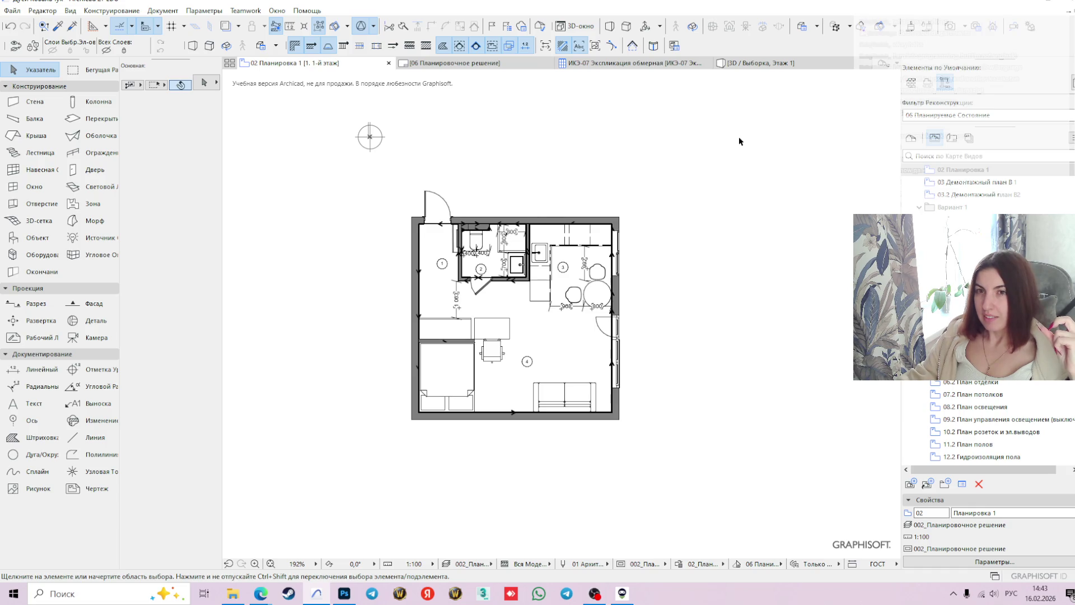
left_click(952, 137)
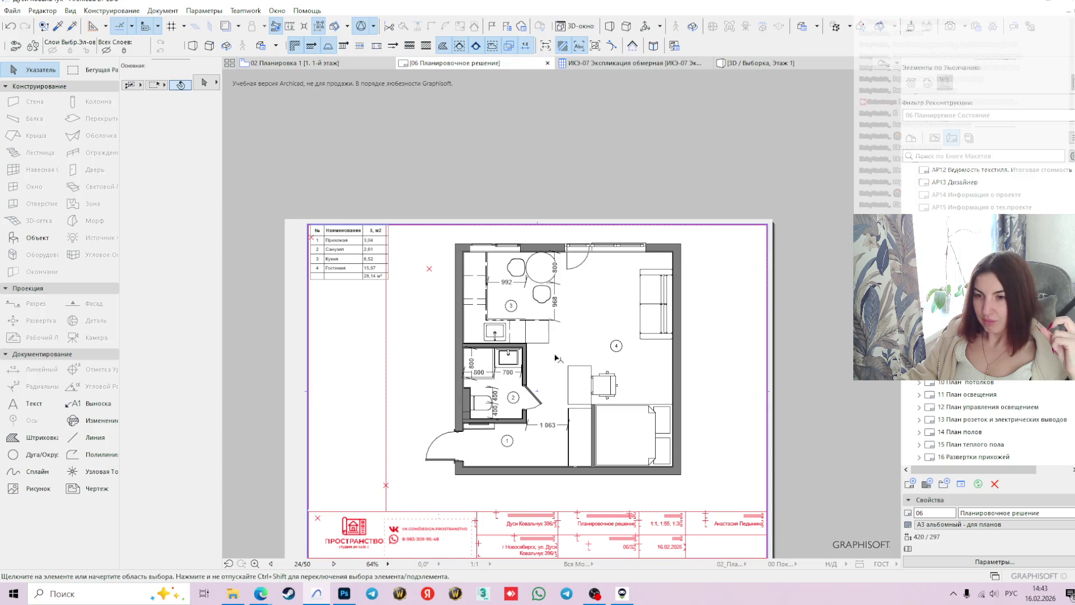
left_click(574, 380)
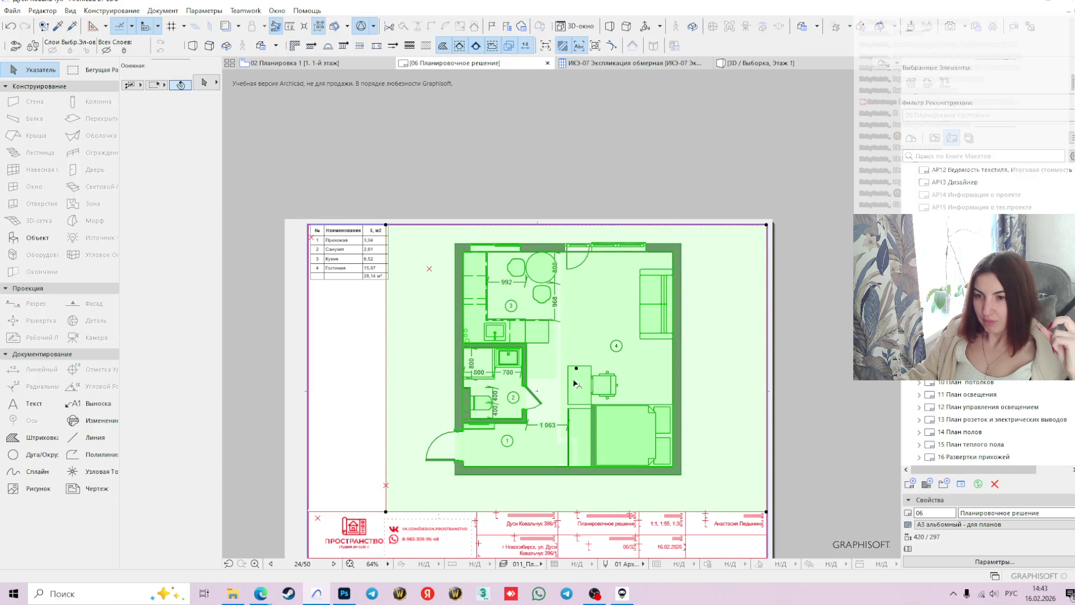
right_click(577, 394)
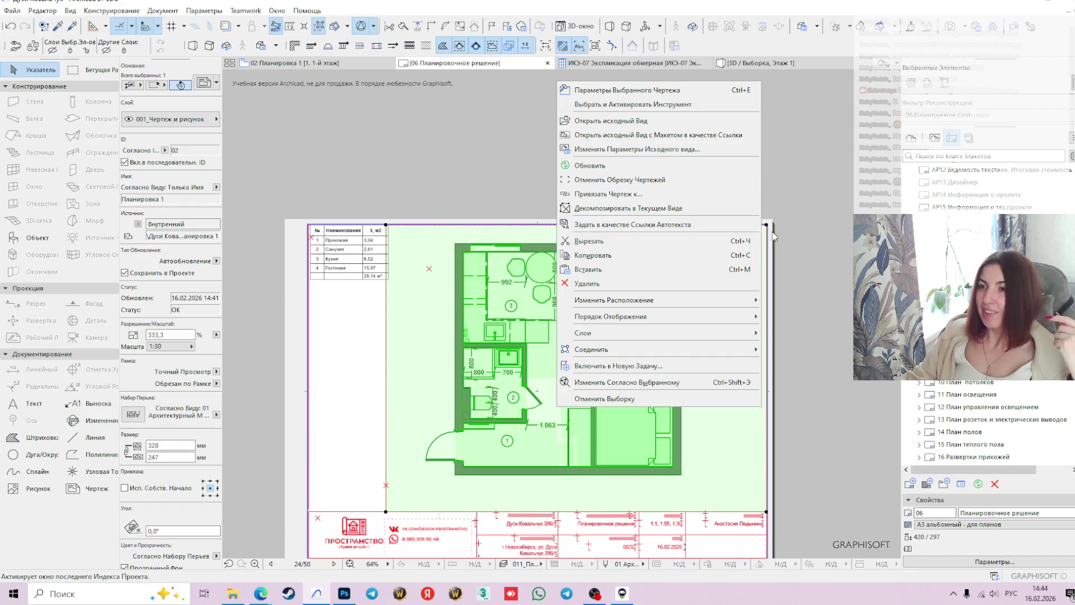
left_click(798, 249)
left_click(355, 384)
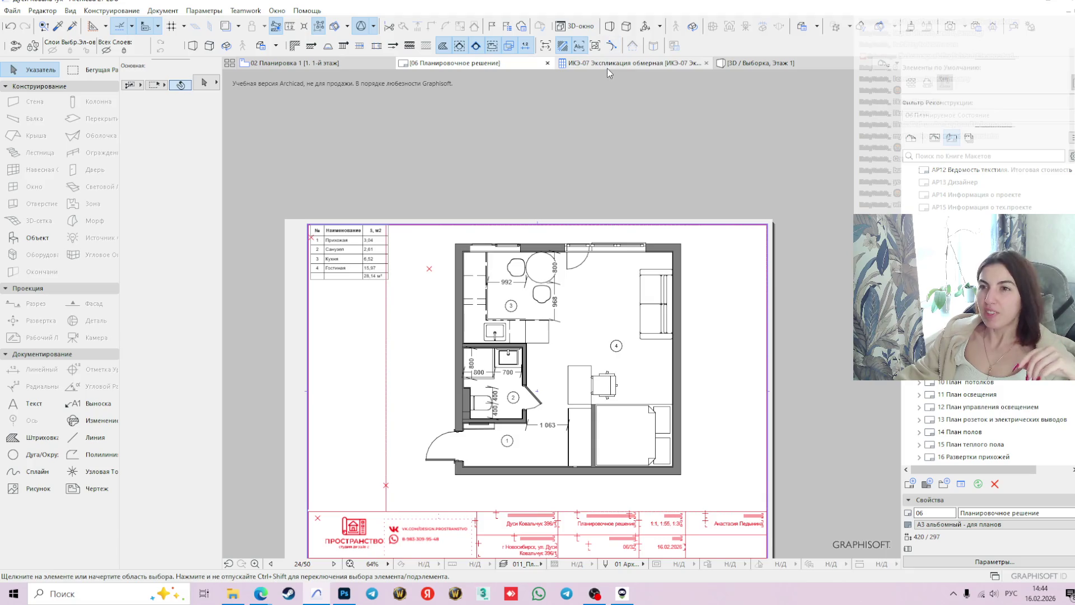
mouse_move(607, 69)
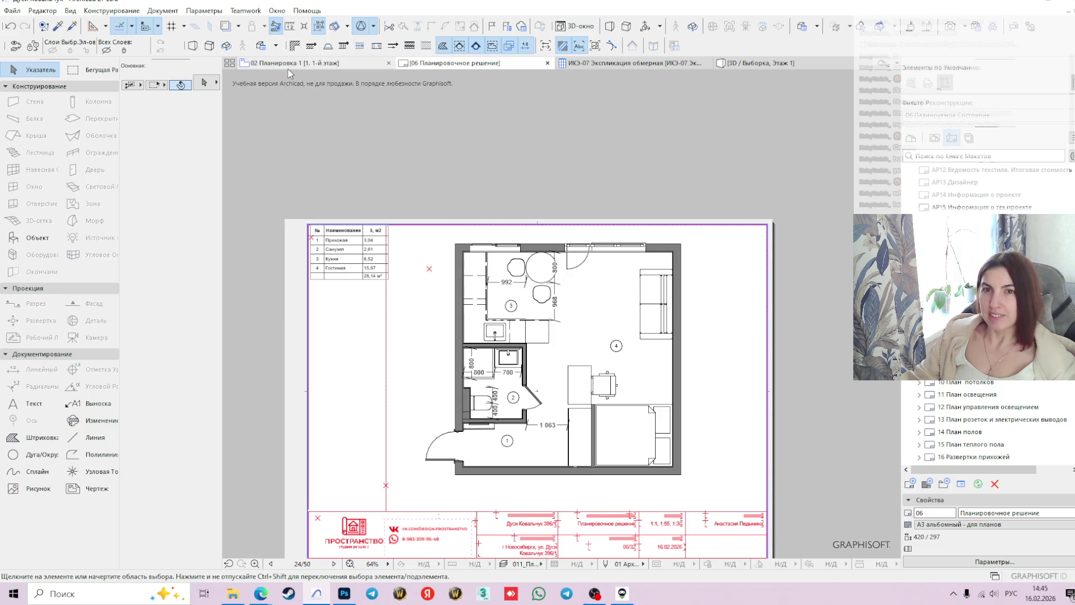
mouse_move(334, 67)
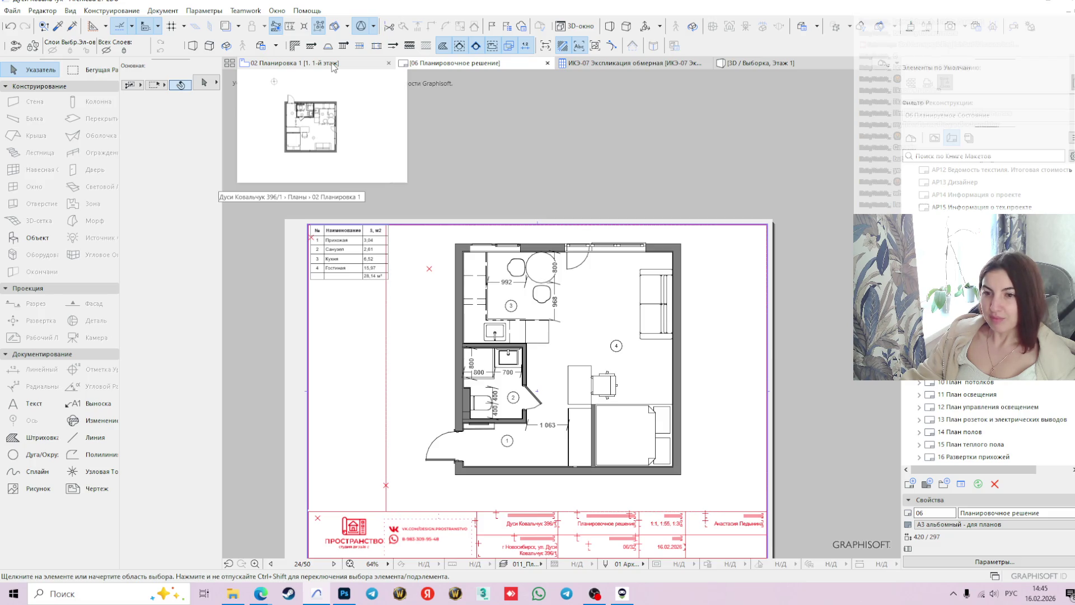
left_click(588, 366)
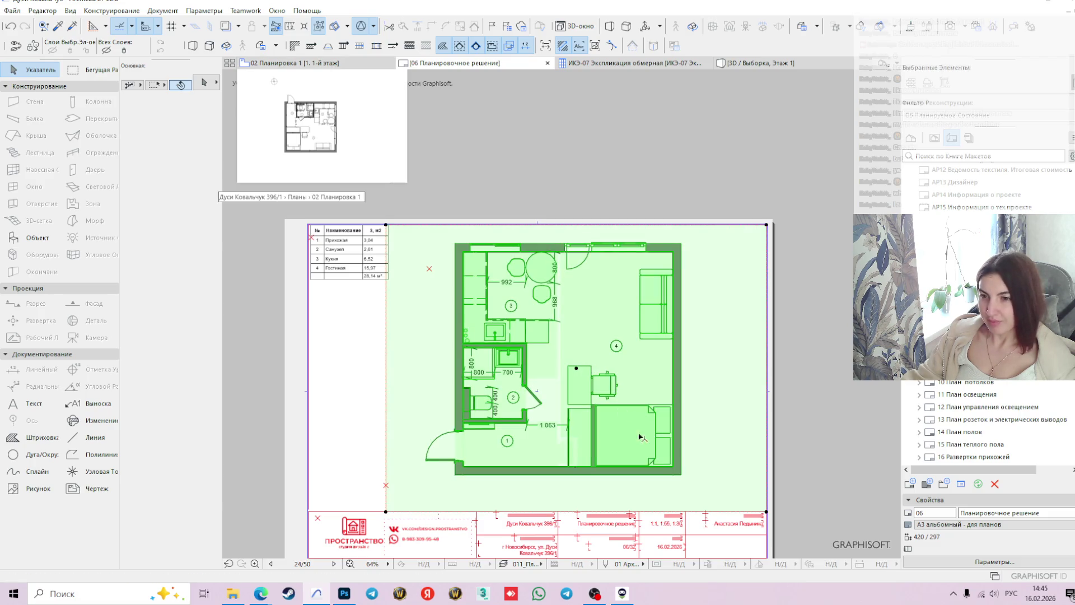
left_click(653, 464)
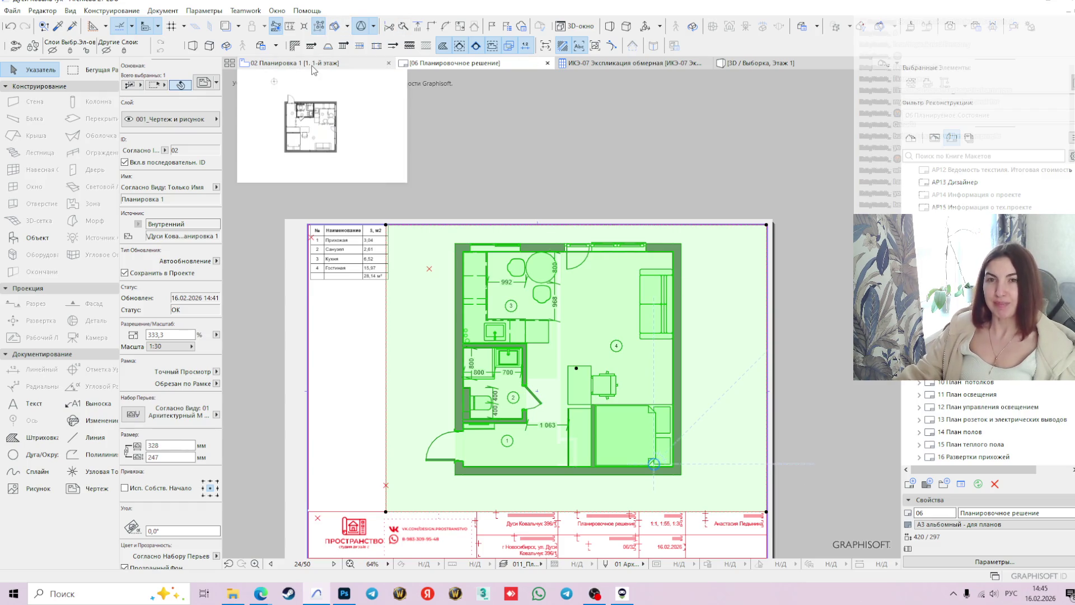
key("Escape")
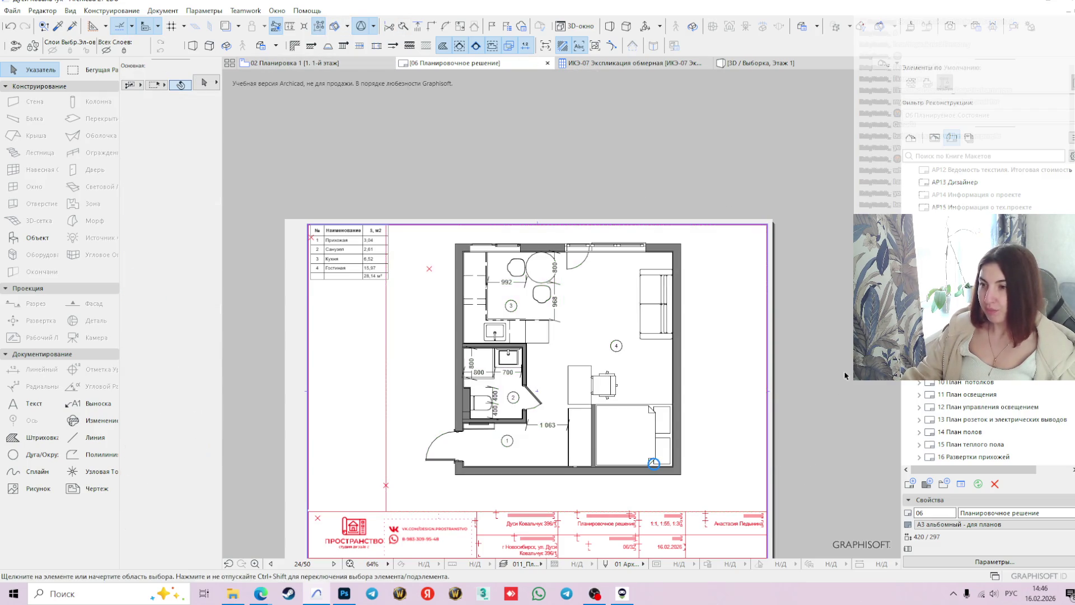
- Return to the 02 Планировка 1 plan and open the 06 План отделки view from the View Map
key("Page_Down")
key("Page_Down")
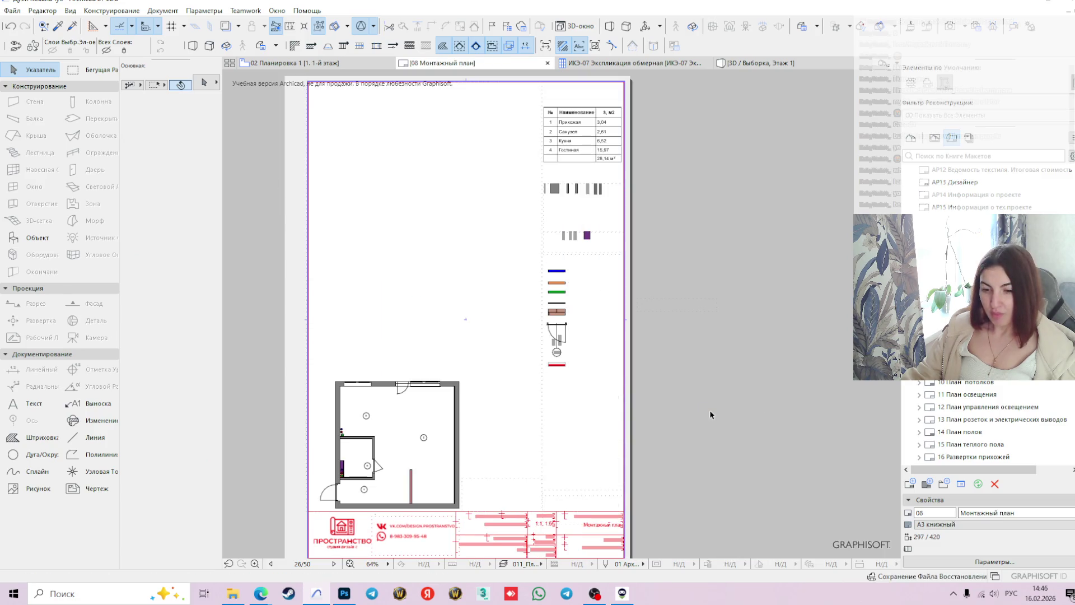
left_click(308, 64)
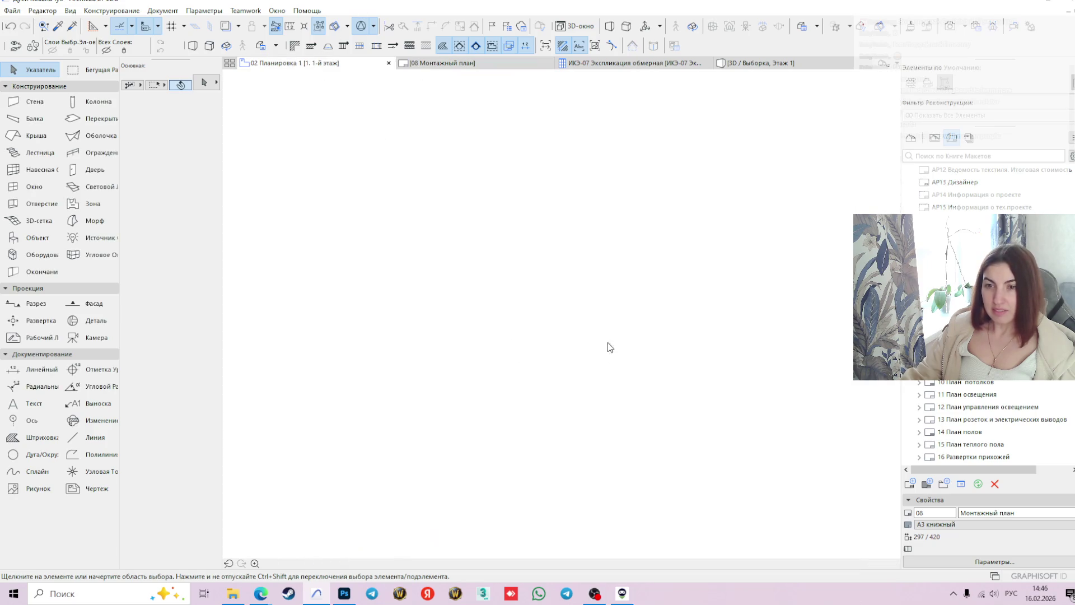
left_click(935, 136)
double_click(963, 369)
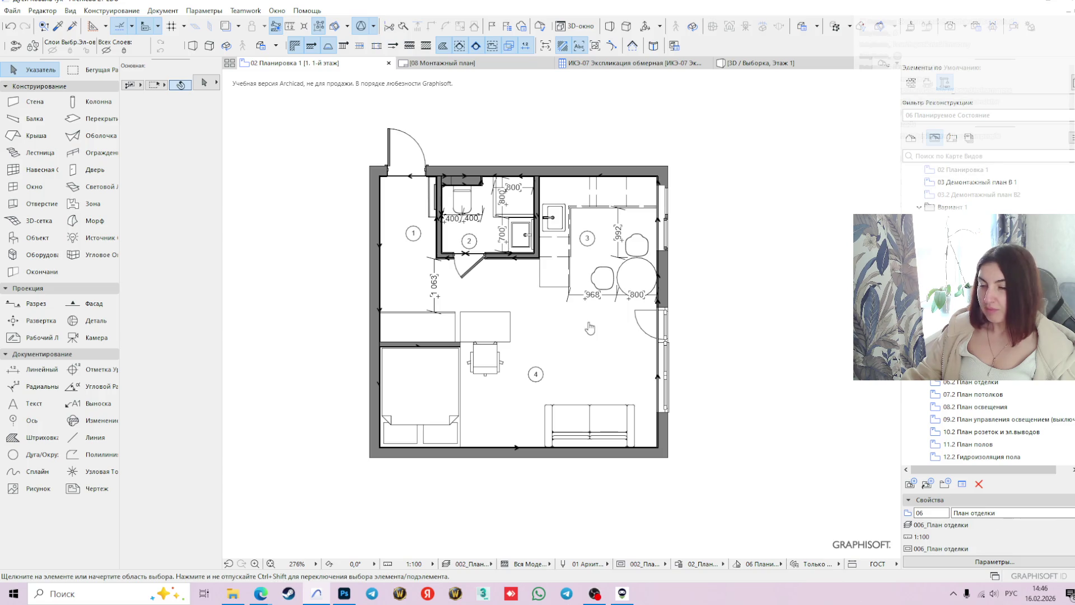
scroll(513, 270, "up", 2)
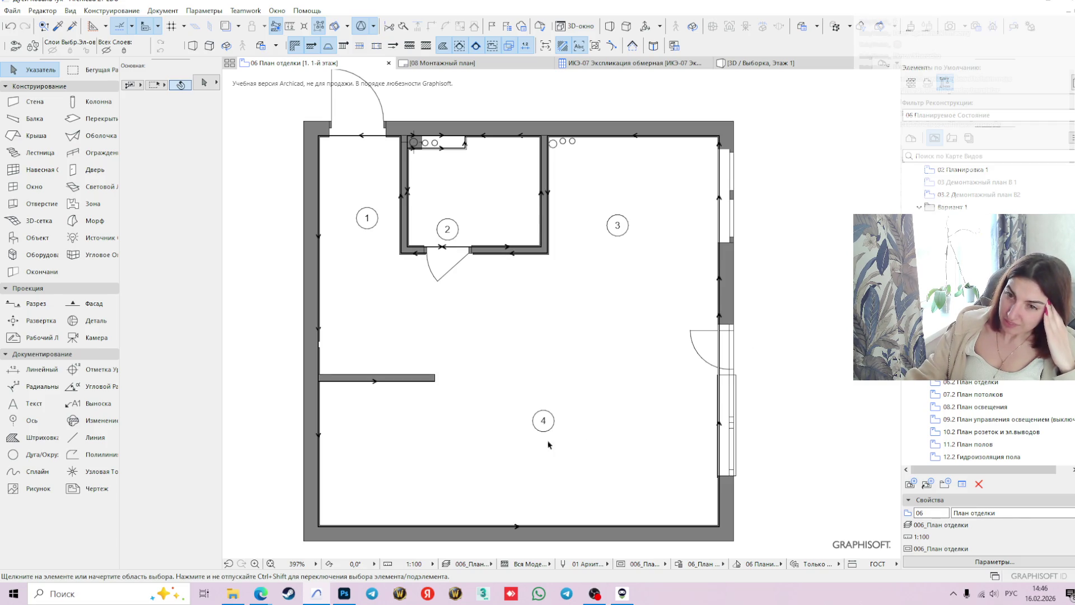
key("Down")
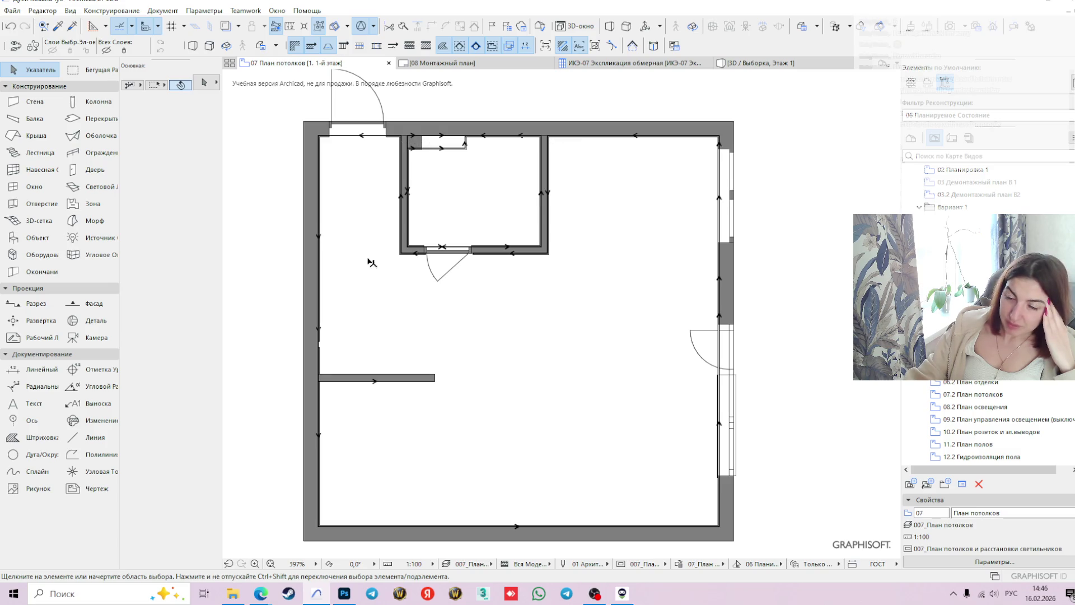
- Set a new slab to layer 501_Отделка потолок with Гипсокартон material
left_click(92, 118)
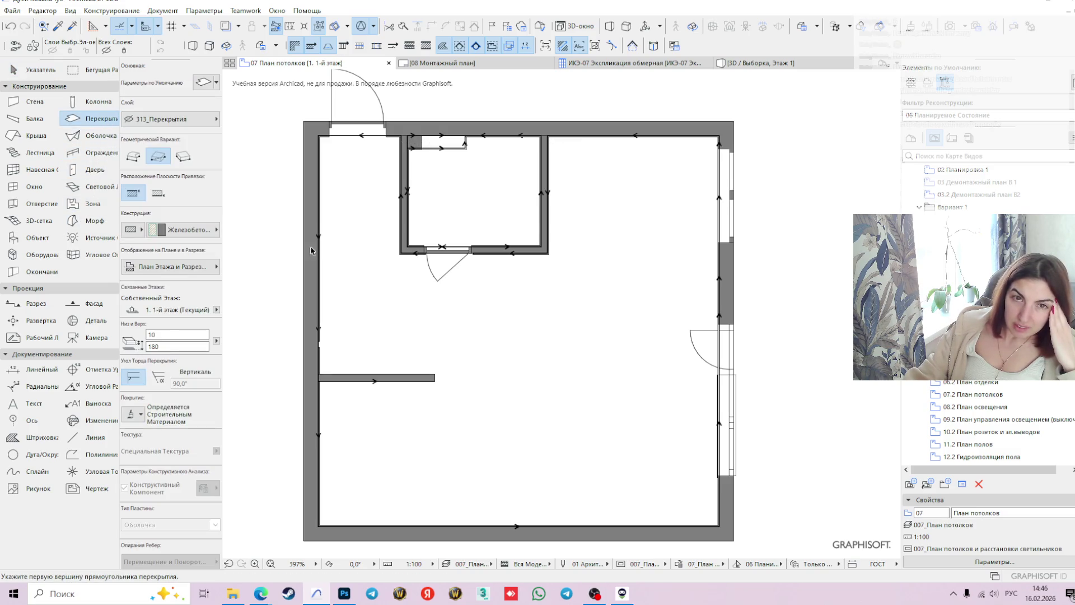
left_click(168, 119)
type("по")
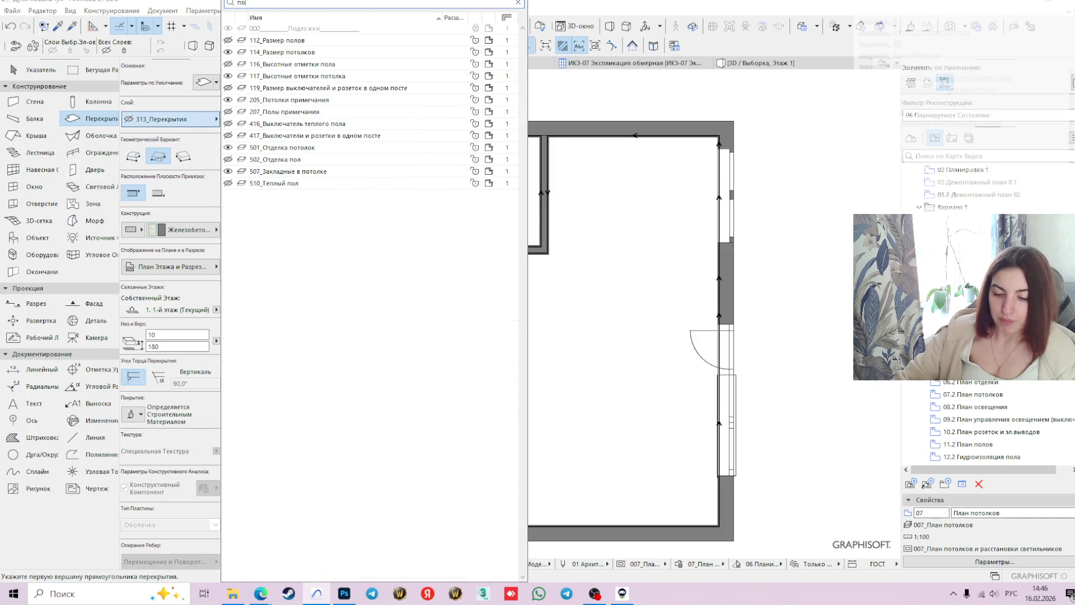
type("то")
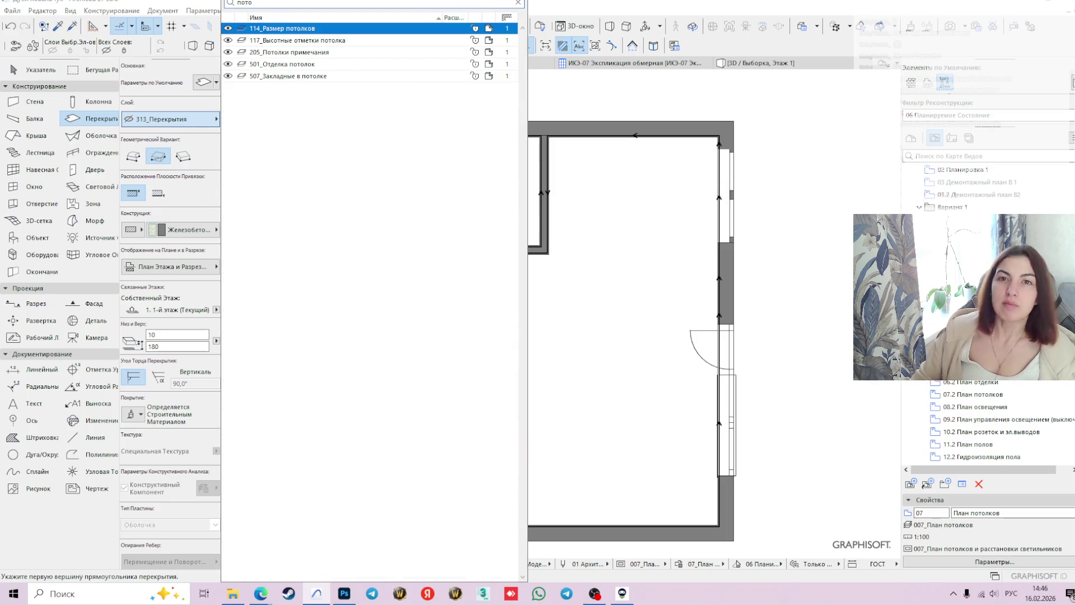
left_click(282, 64)
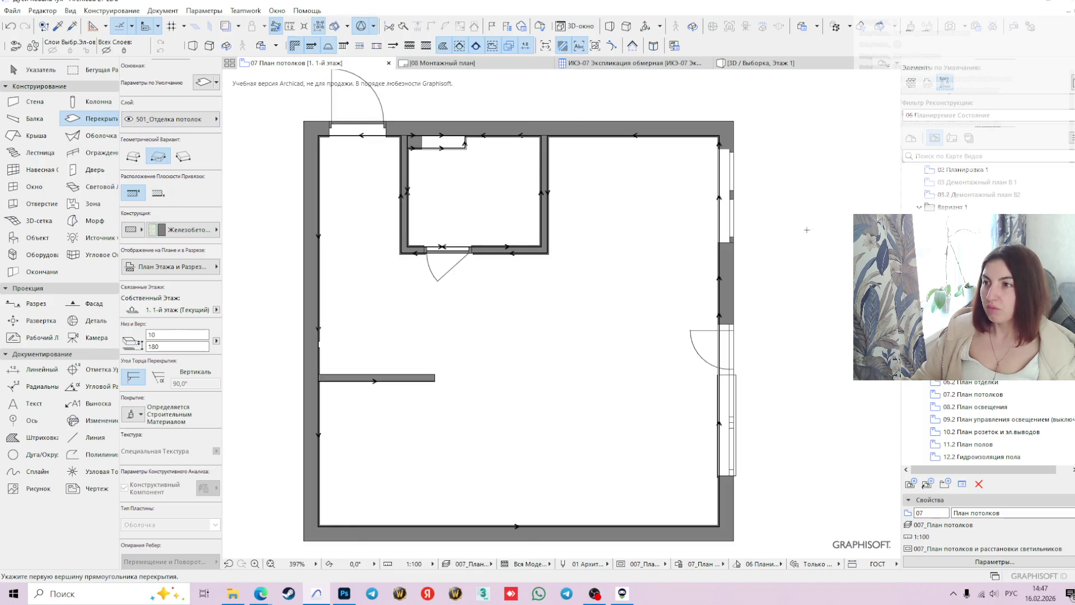
left_click(204, 230)
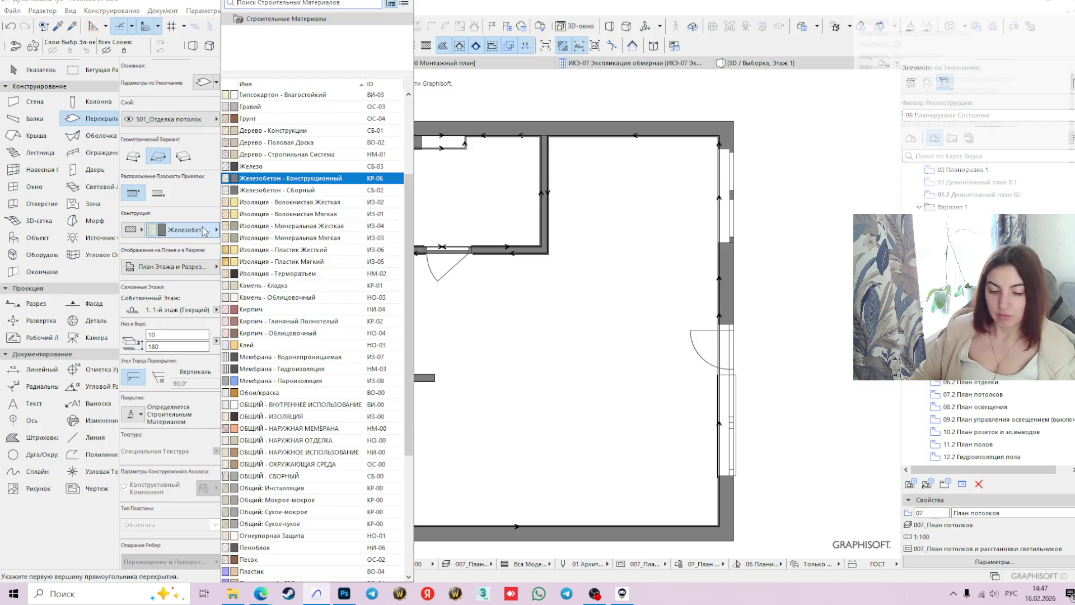
type("гипс")
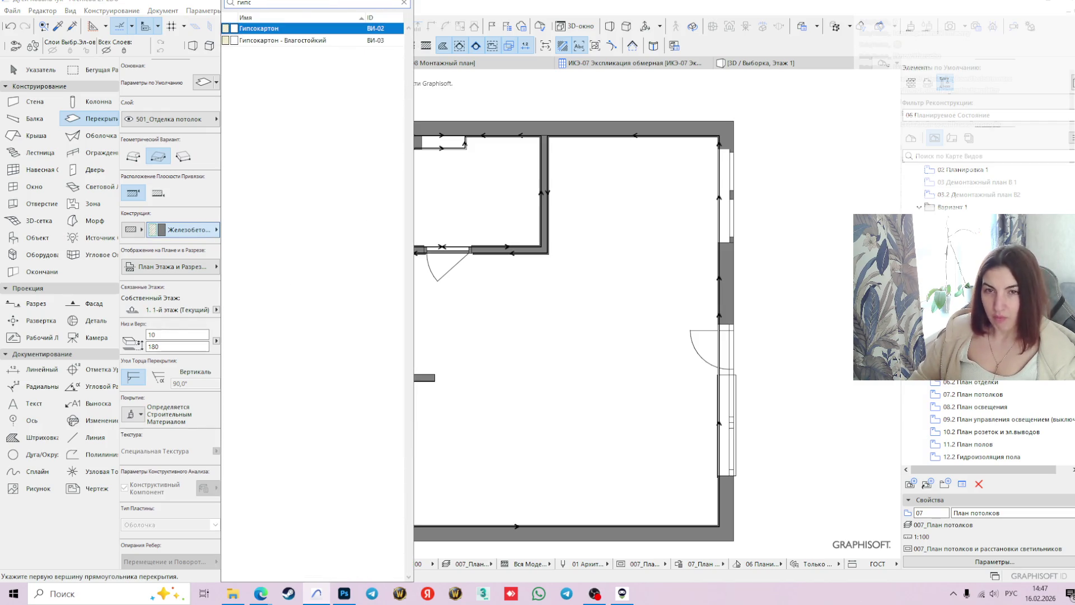
key("Return")
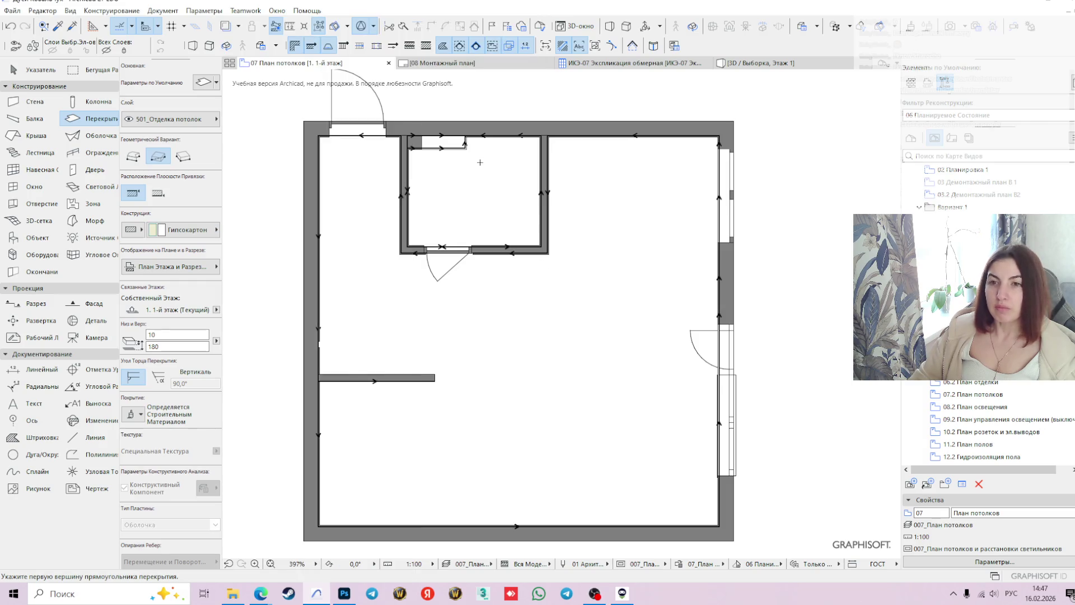
- Give the slab a top height of 2400 and place it in small room 2
double_click(162, 347)
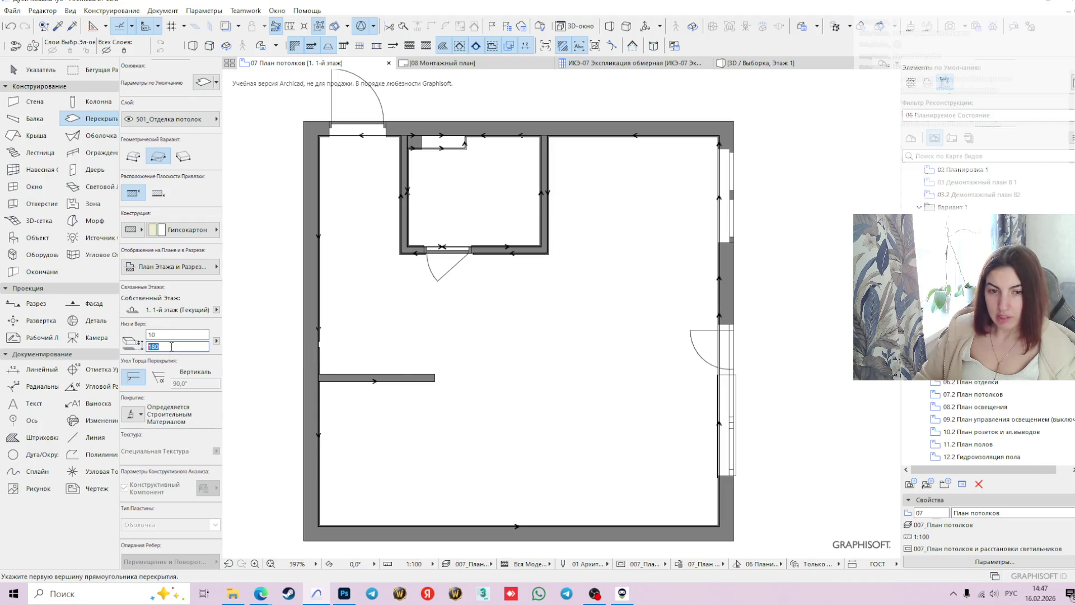
type("2400")
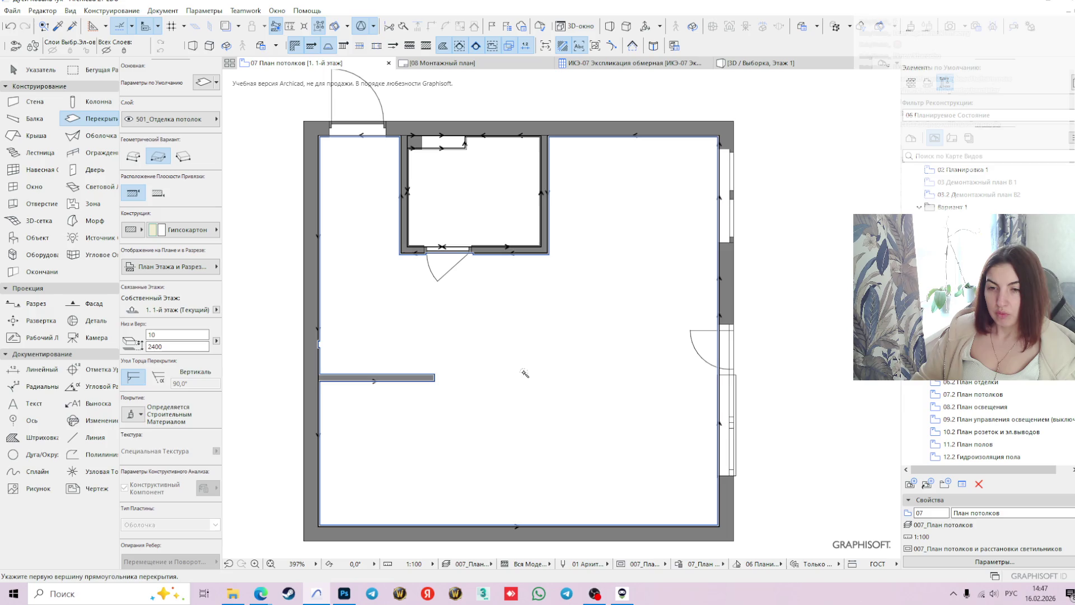
left_click(468, 205)
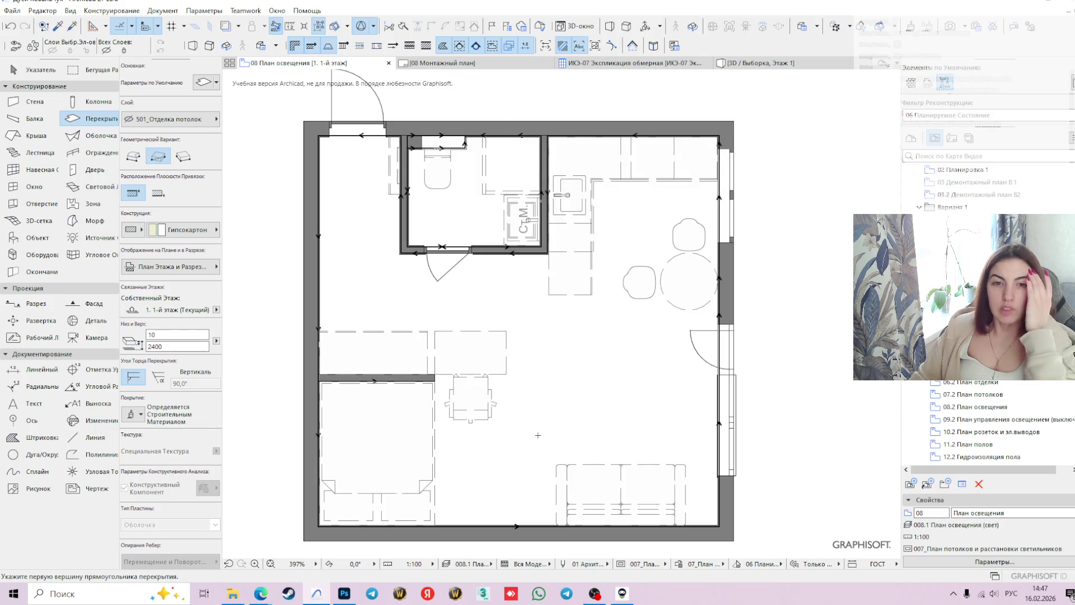
left_click(98, 241)
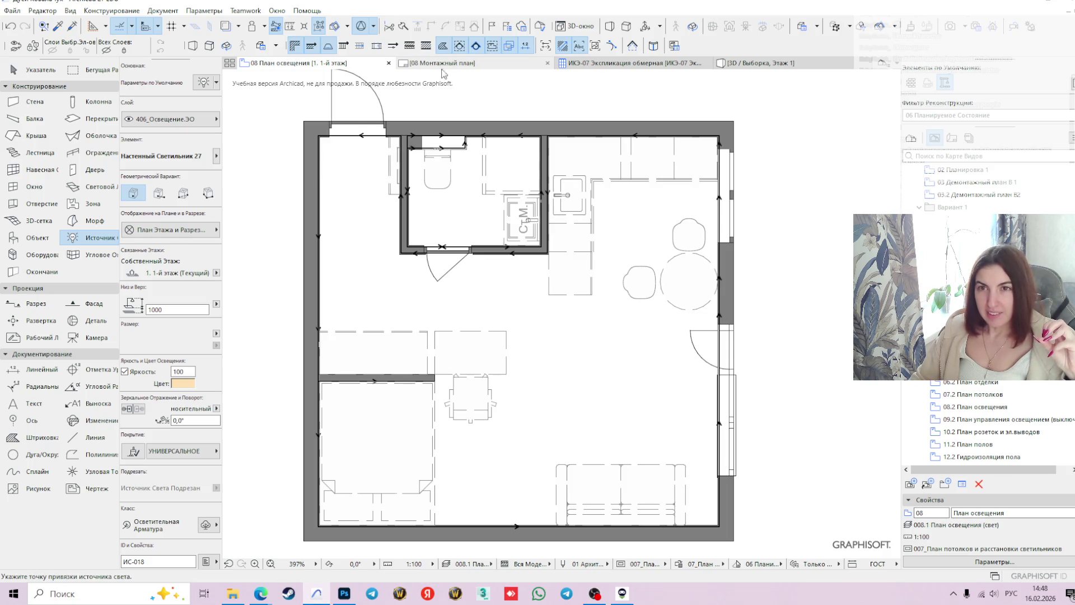
- Switch from the 08 Монтажный план layout to the 08 План освещения plan view
mouse_move(461, 68)
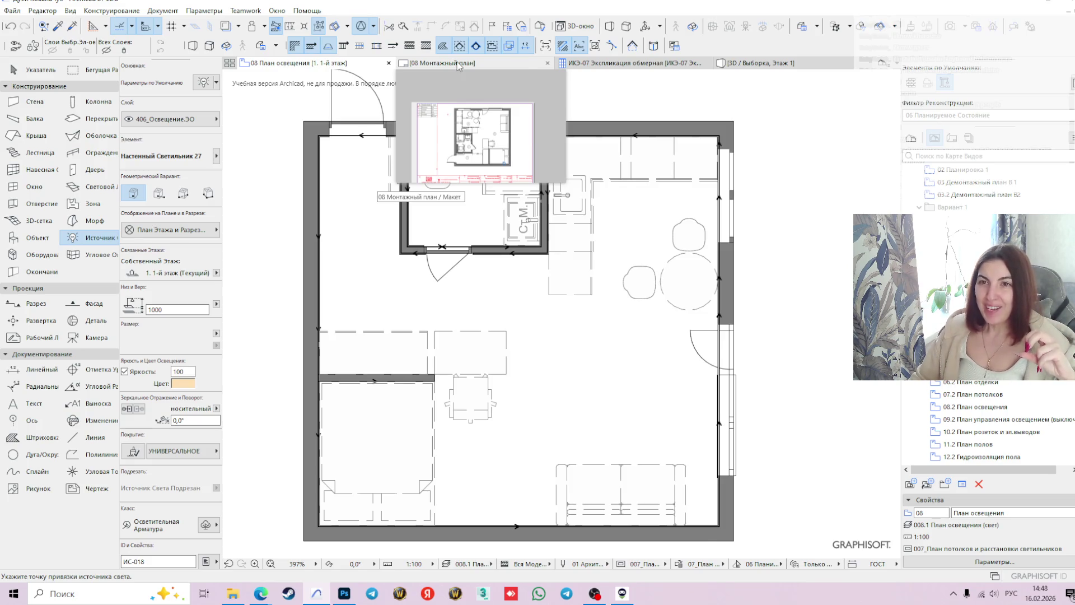
left_click(462, 67)
left_click(335, 65)
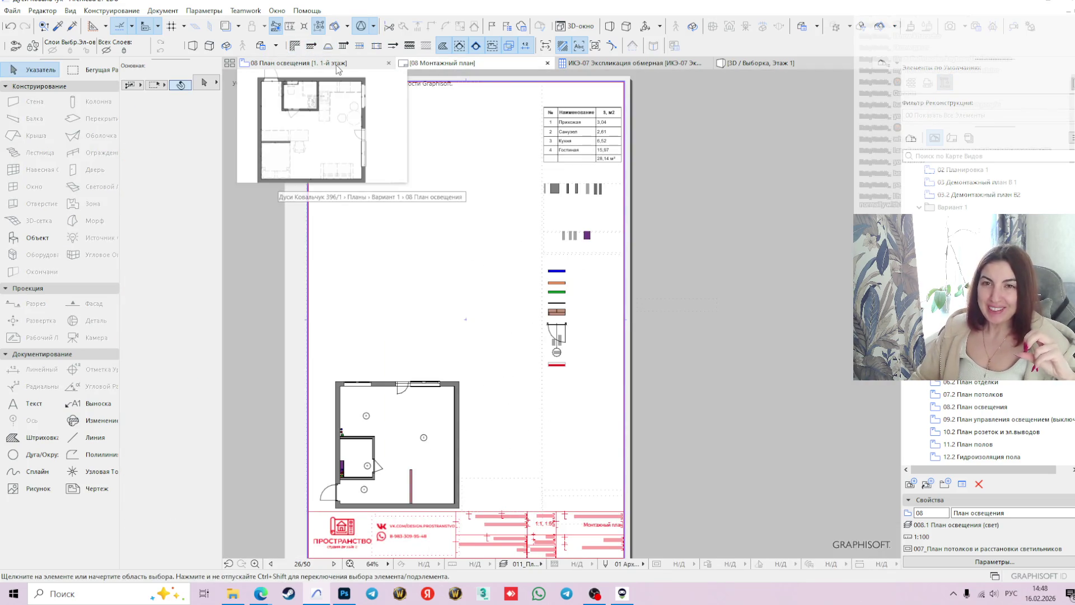
mouse_move(442, 68)
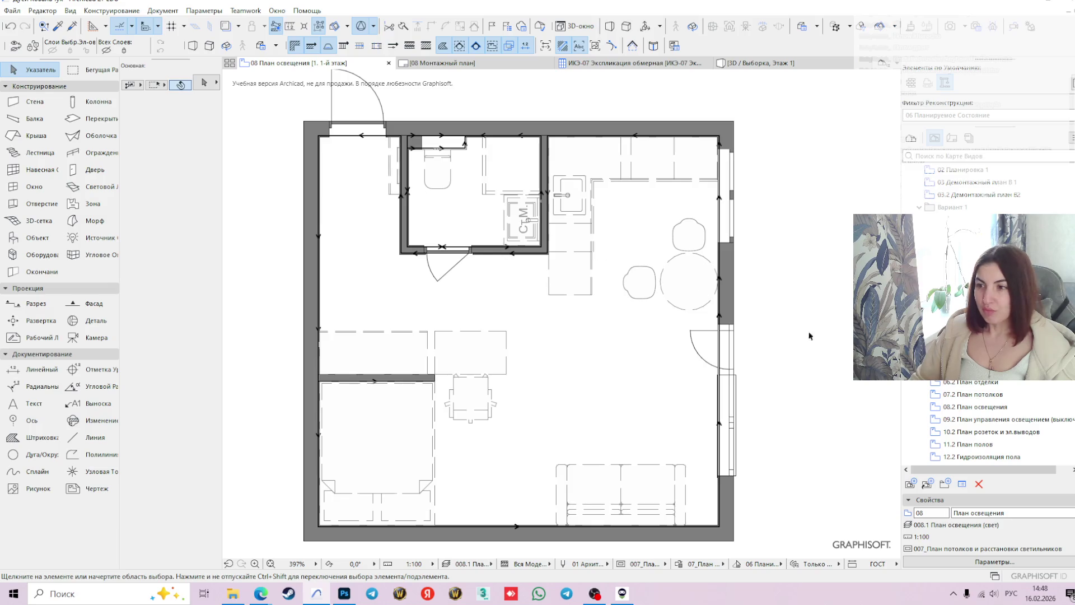
left_click(84, 238)
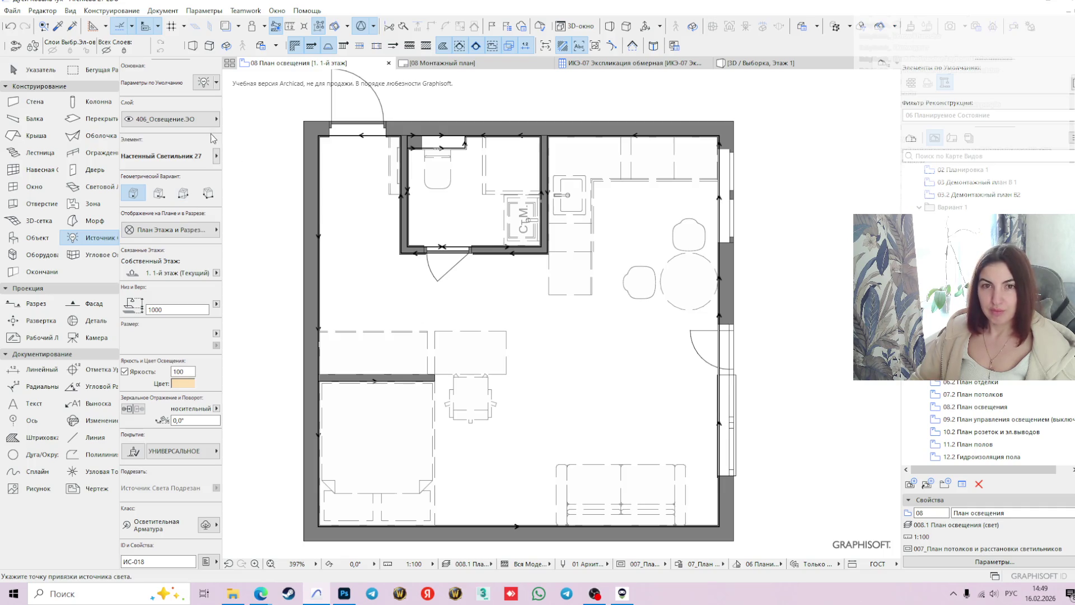
- Place a trial light at 2400 height in the bathroom, then delete it
double_click(167, 310)
type("2400")
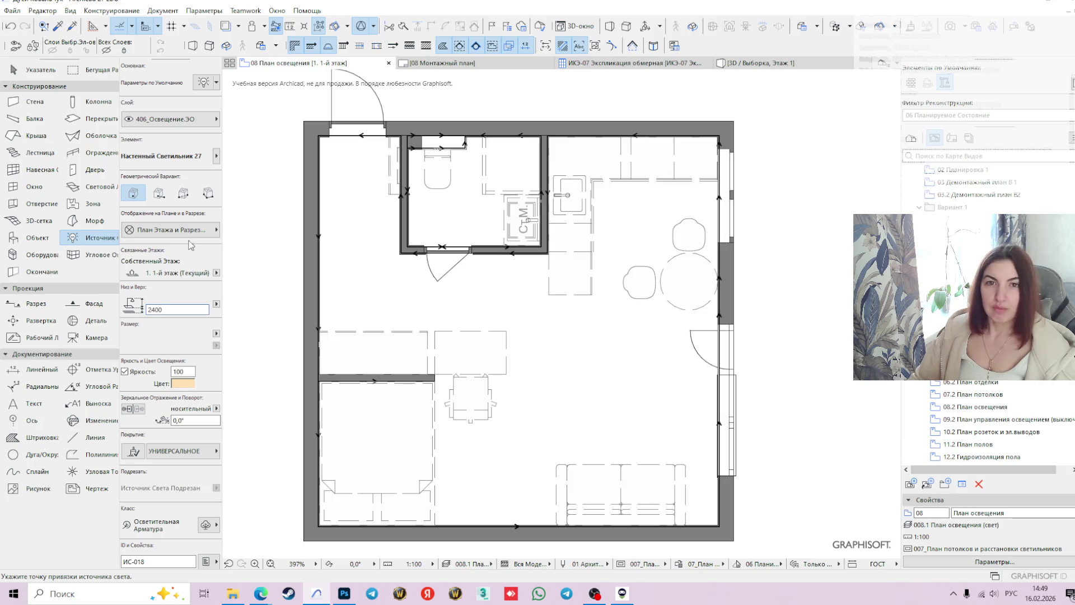
left_click(438, 175)
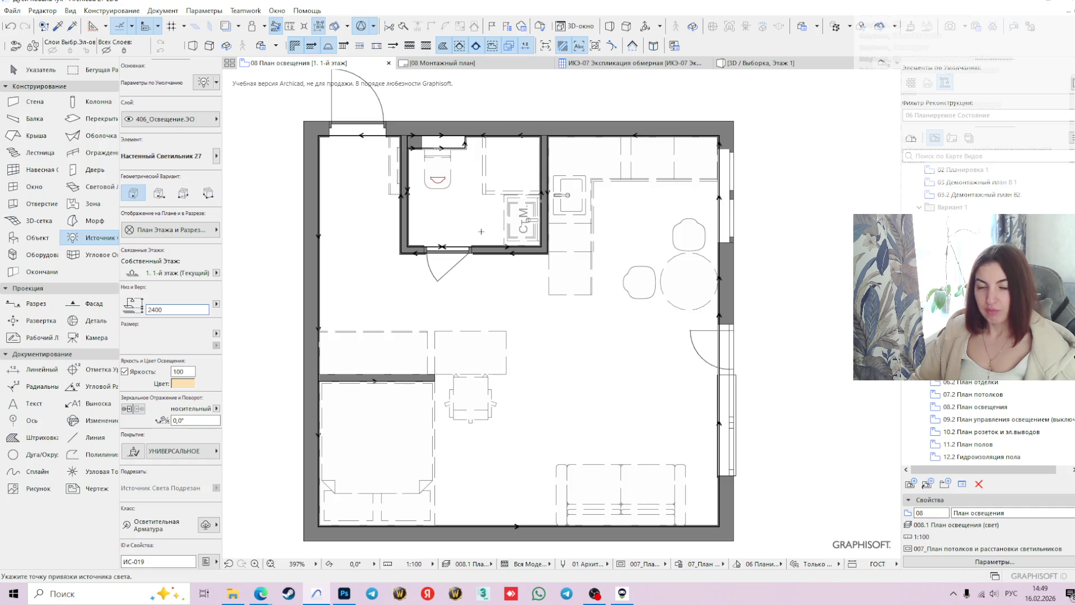
key("Escape")
left_click(437, 180)
key("Delete")
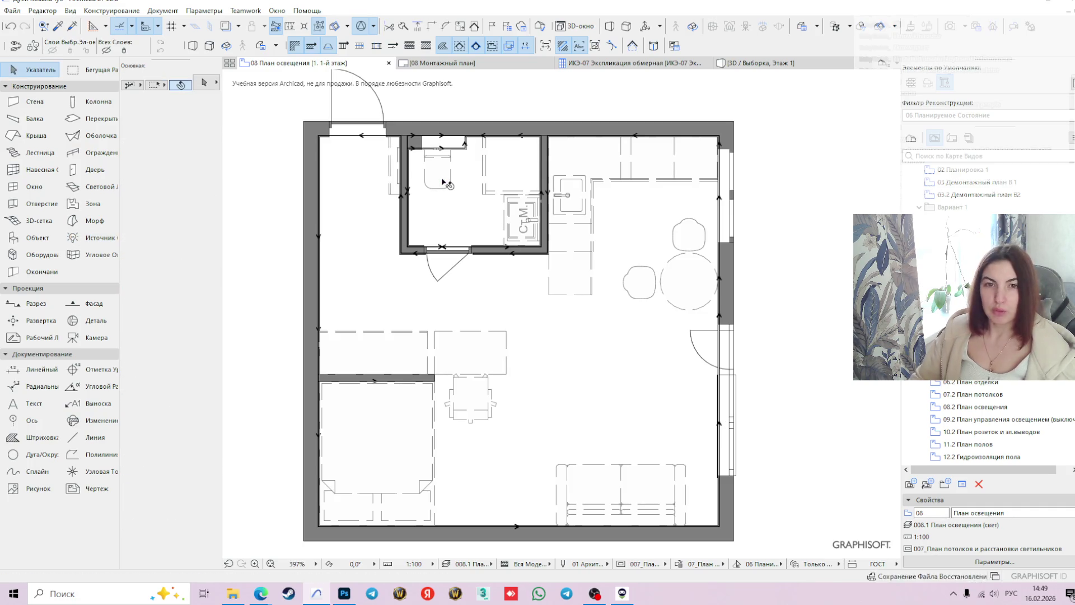
- Set the default light to Встраиваемый Точечный Светильник 27 with base height 2400
left_click(90, 237)
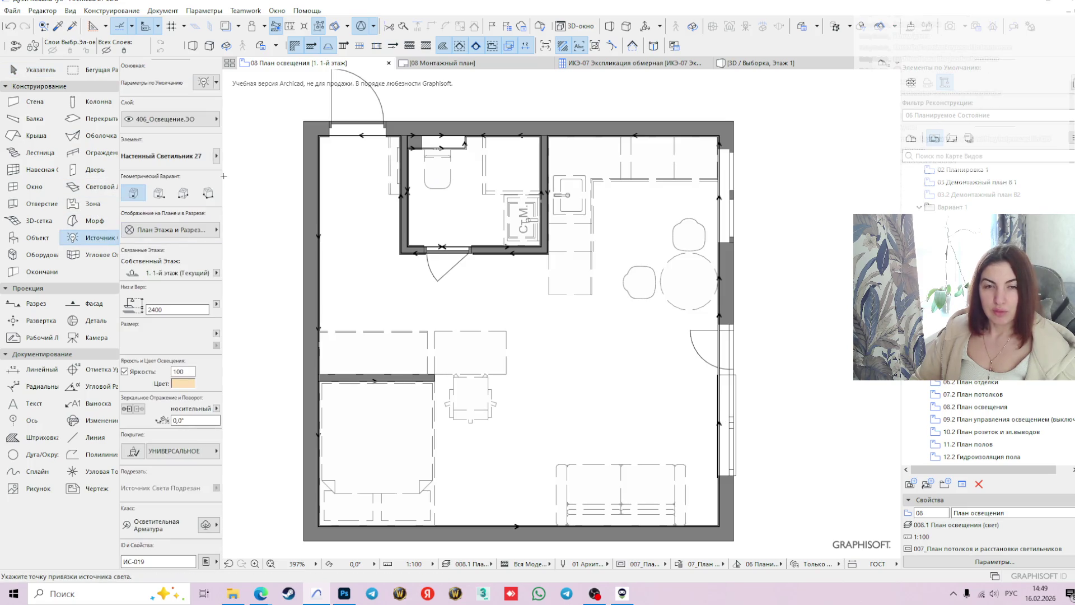
left_click(197, 84)
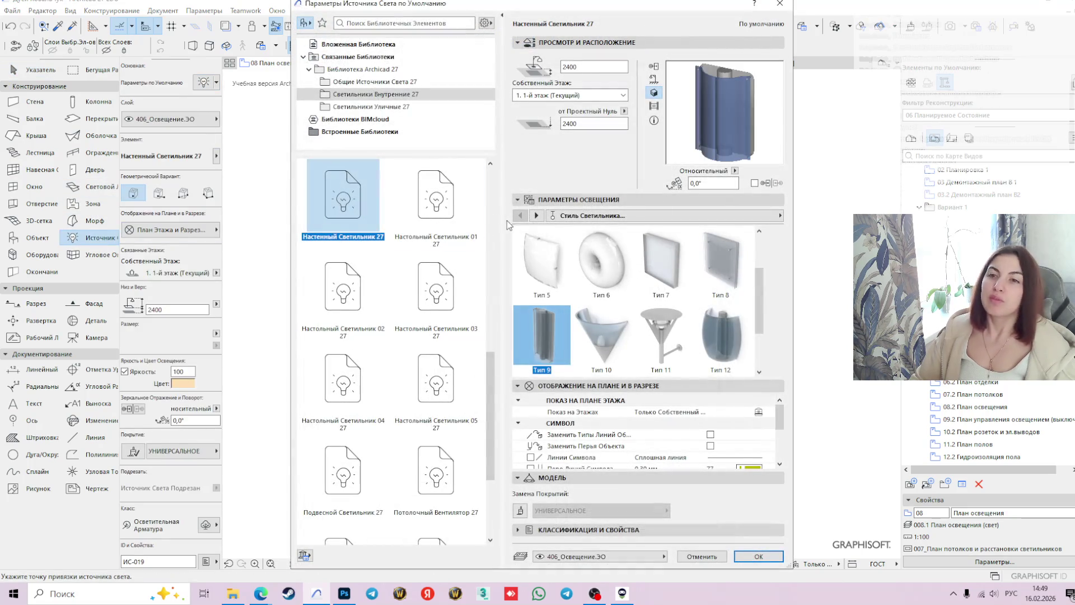
scroll(437, 336, "down", 2)
scroll(444, 364, "down", 1)
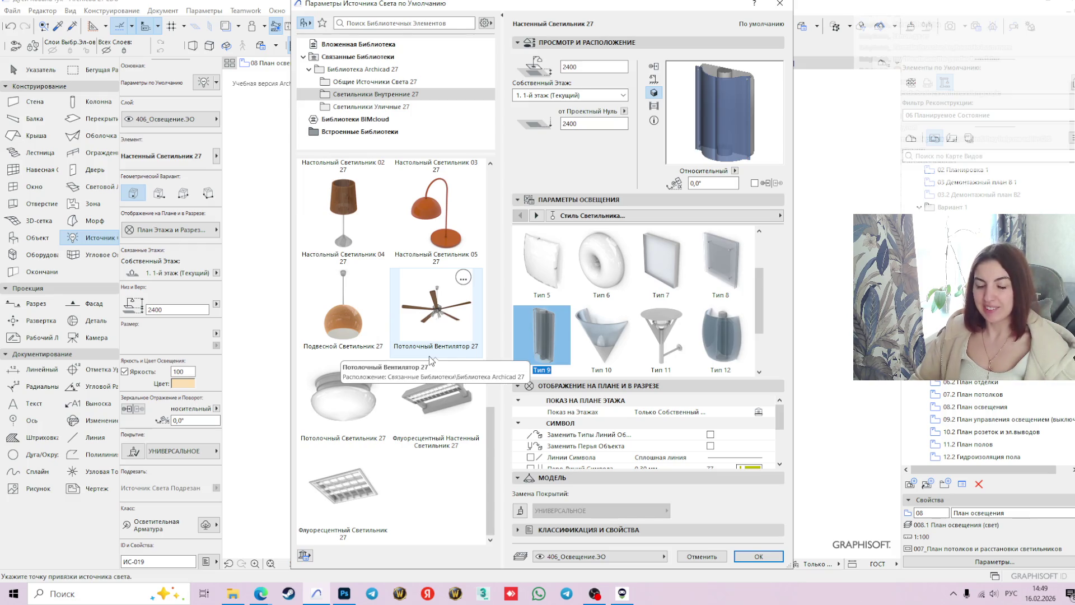
scroll(429, 343, "up", 1)
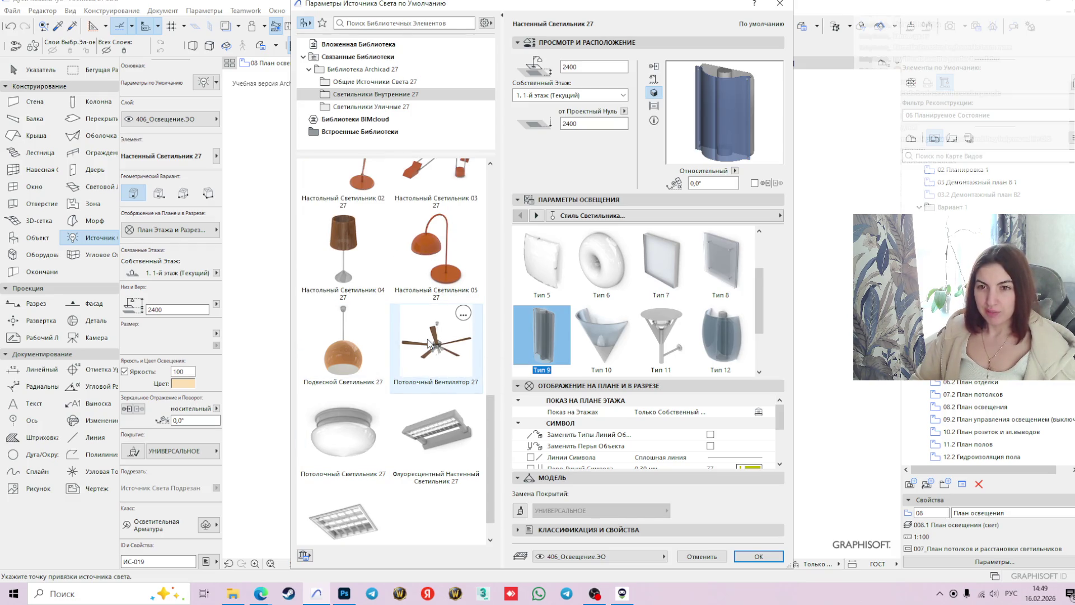
scroll(429, 343, "up", 2)
scroll(431, 330, "up", 2)
scroll(439, 301, "up", 2)
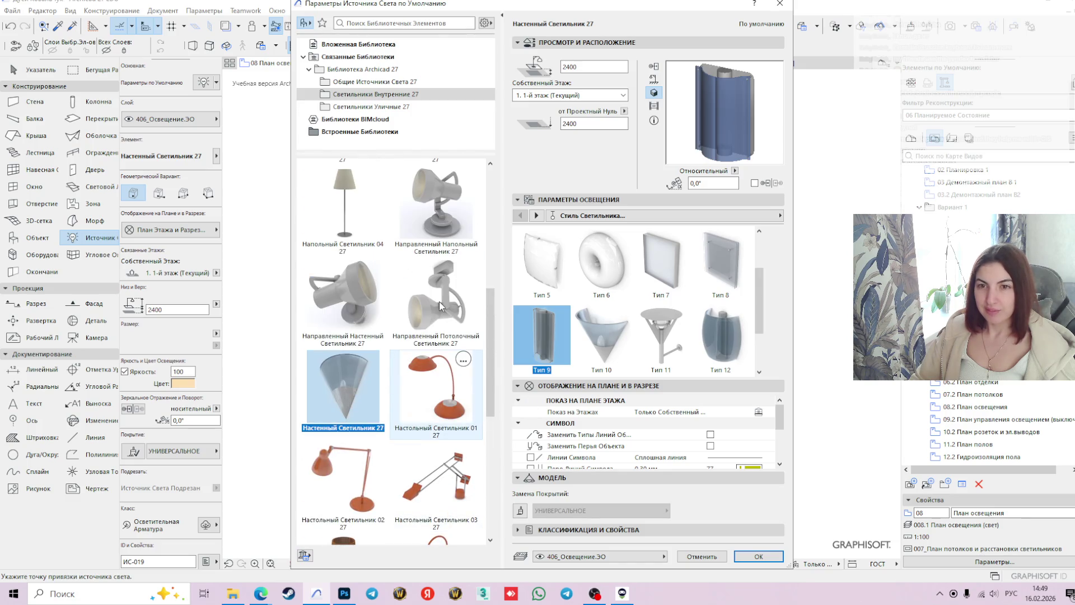
scroll(429, 302, "up", 3)
scroll(428, 305, "up", 3)
scroll(431, 310, "up", 3)
left_click(428, 203)
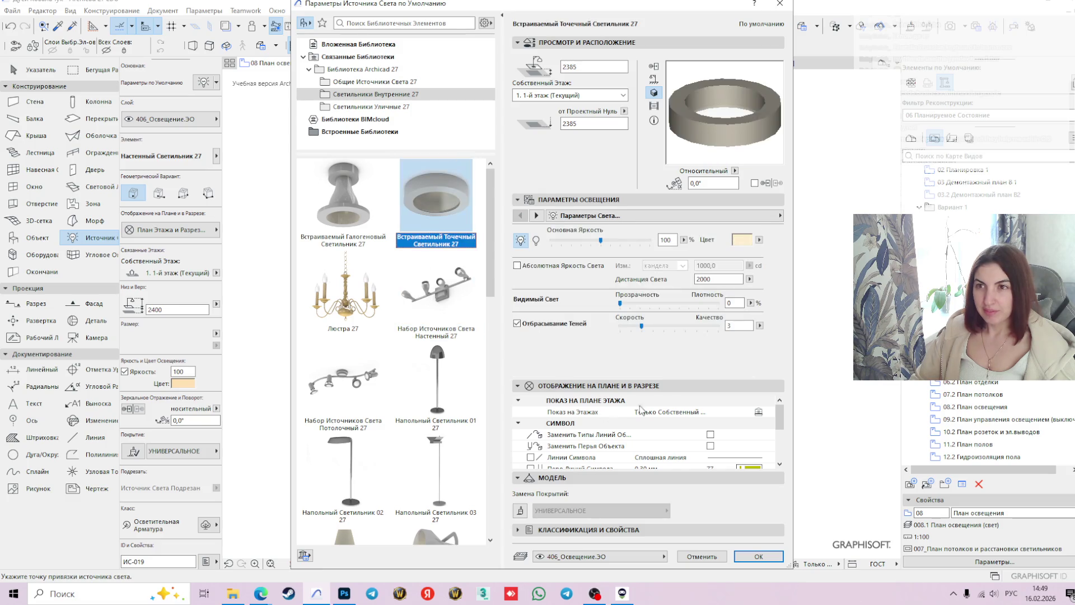
double_click(585, 67)
type("2400")
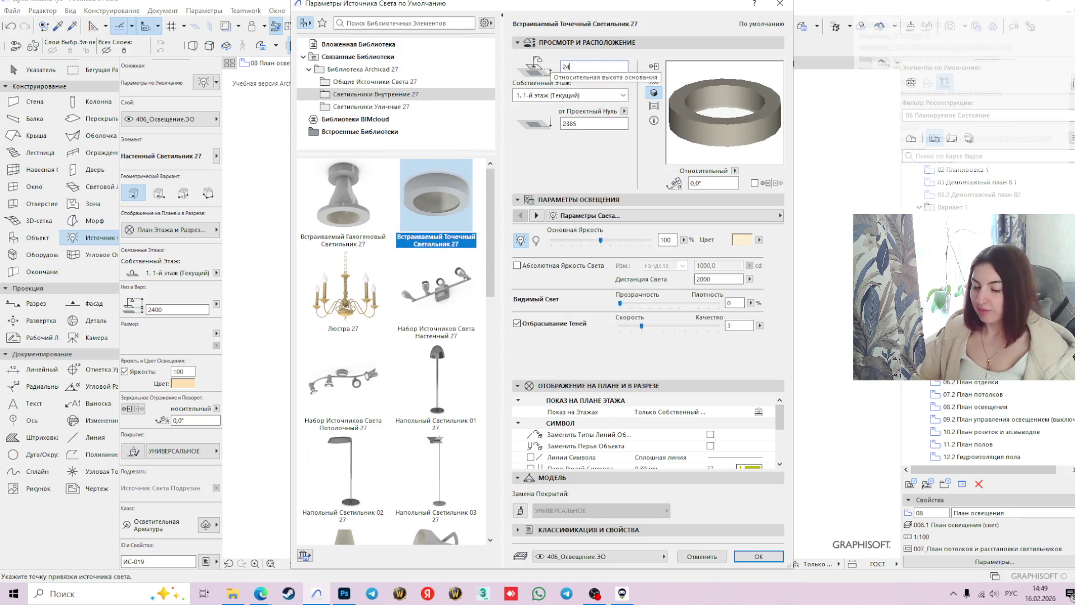
left_click(589, 184)
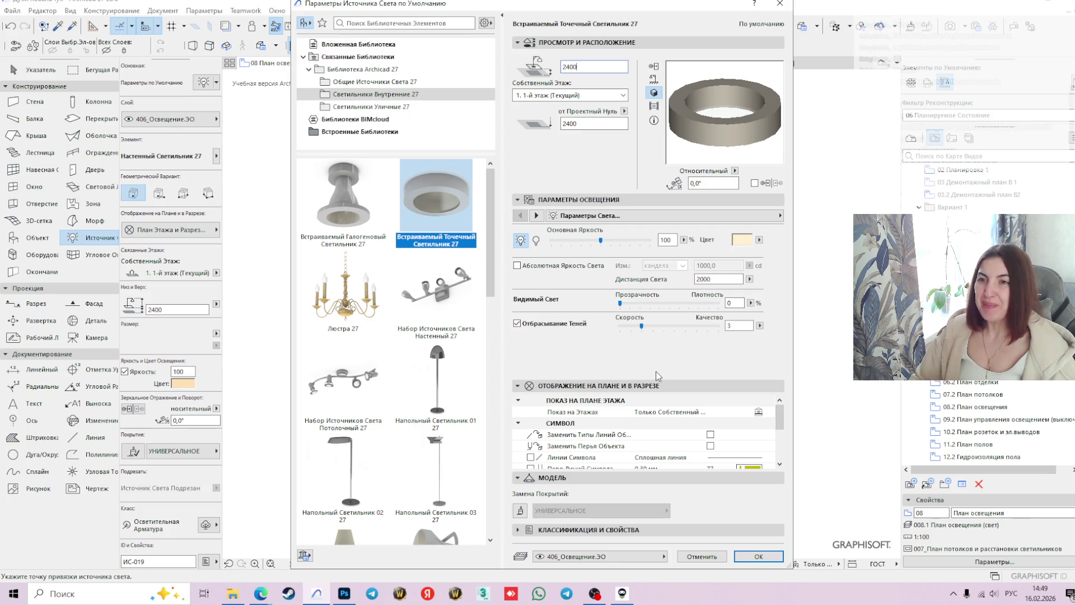
left_click(759, 556)
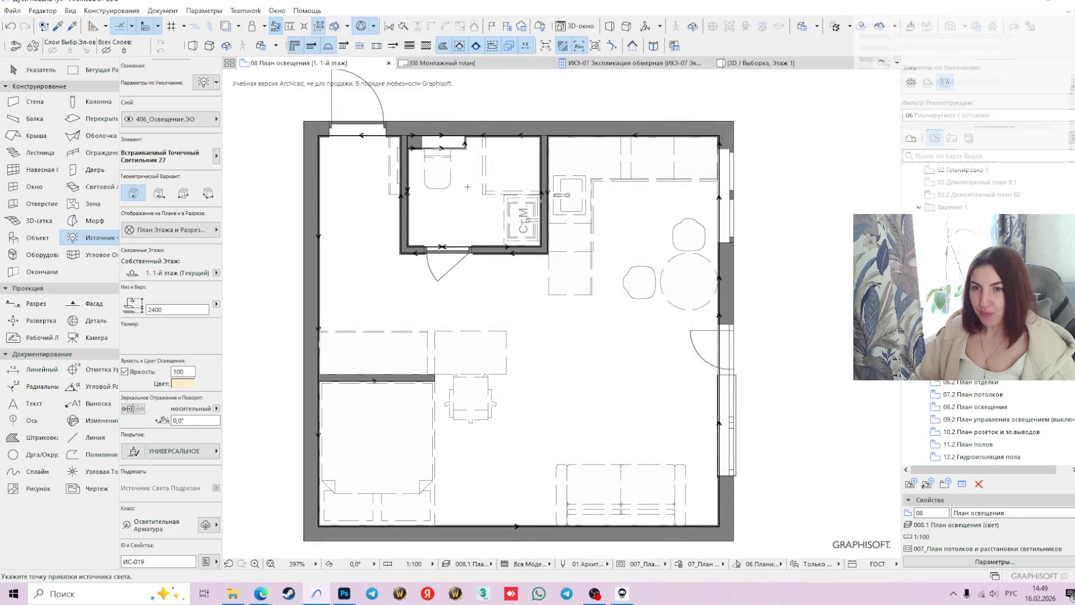
- Place the recessed spot light in the bathroom and select it
left_click(441, 182)
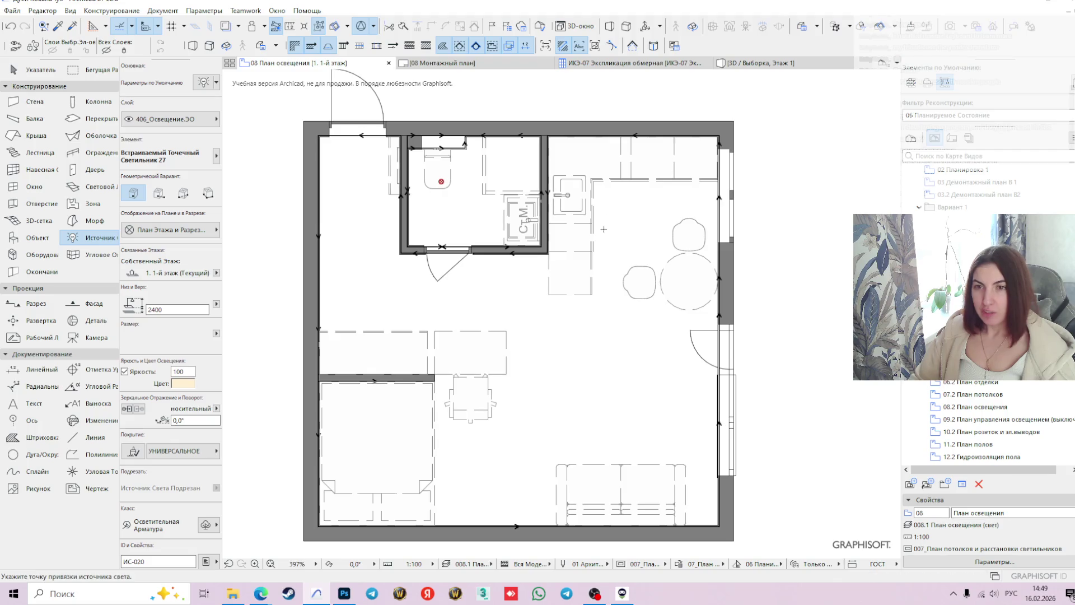
scroll(443, 180, "up", 5)
left_click(413, 144)
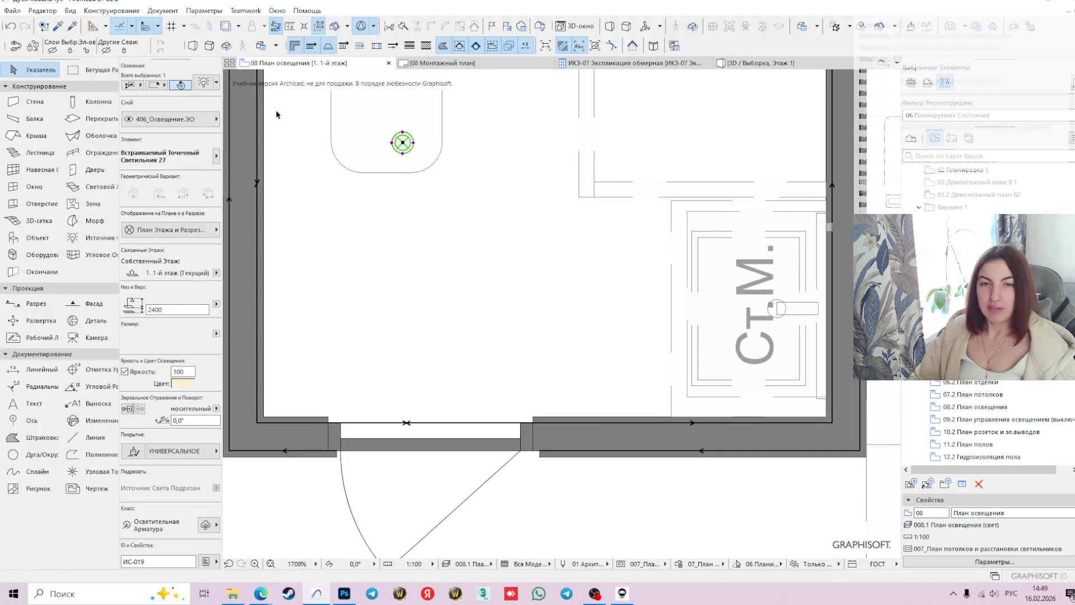
- Change the selected spot light's luminaire size on the Размеры page from 70 to 150
key("ctrl+t")
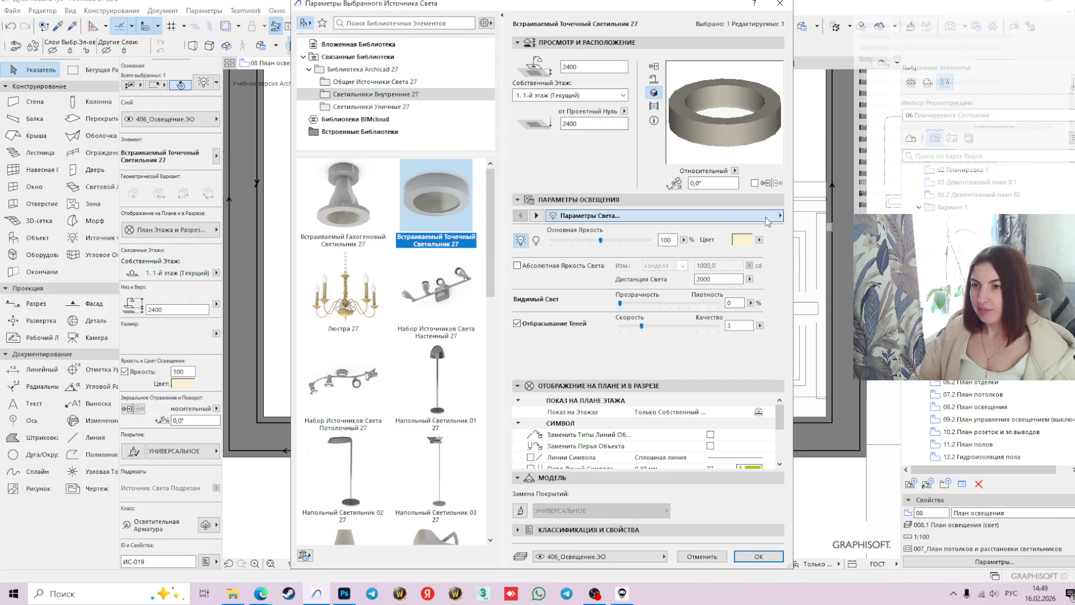
left_click(779, 215)
left_click(835, 229)
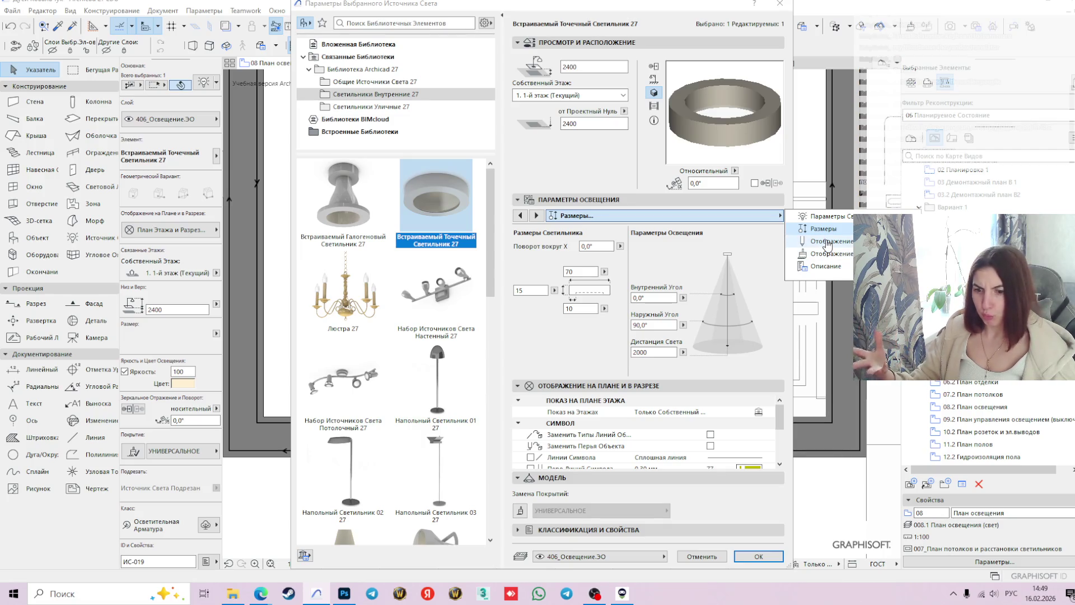
left_click(827, 244)
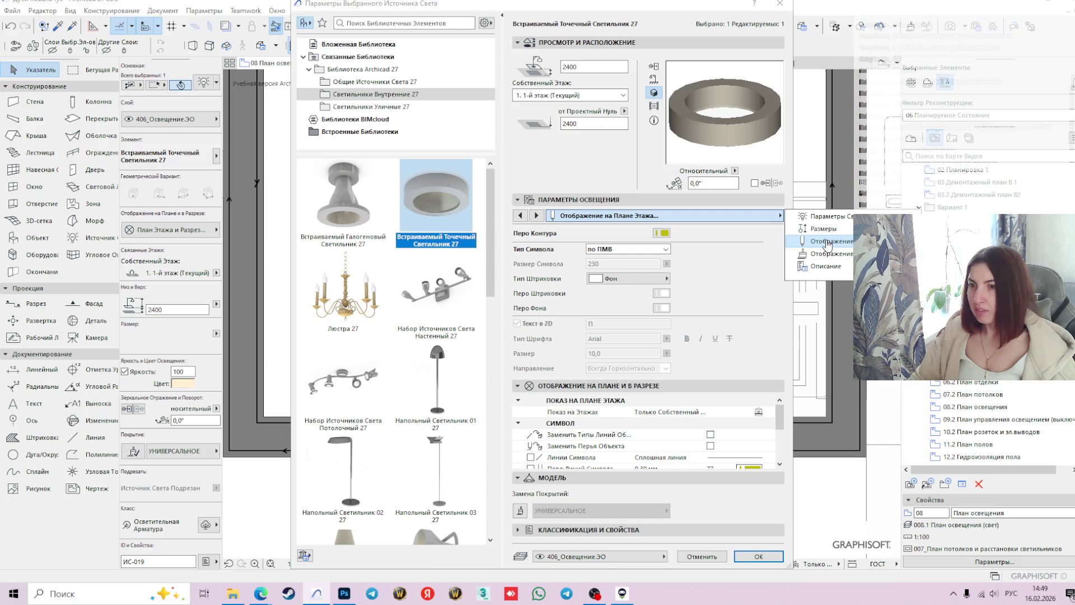
left_click(828, 216)
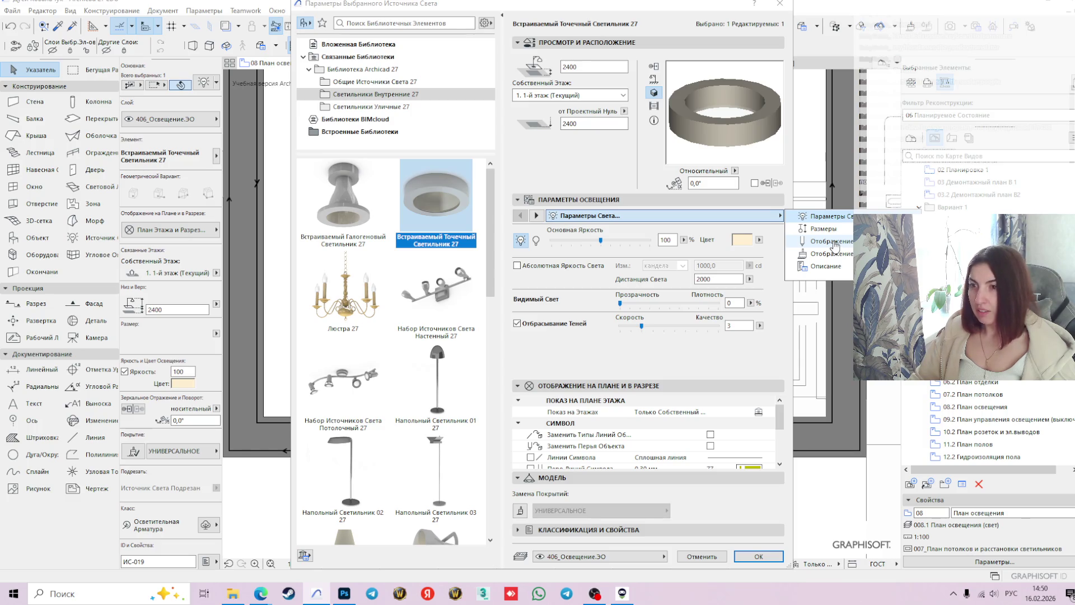
left_click(831, 230)
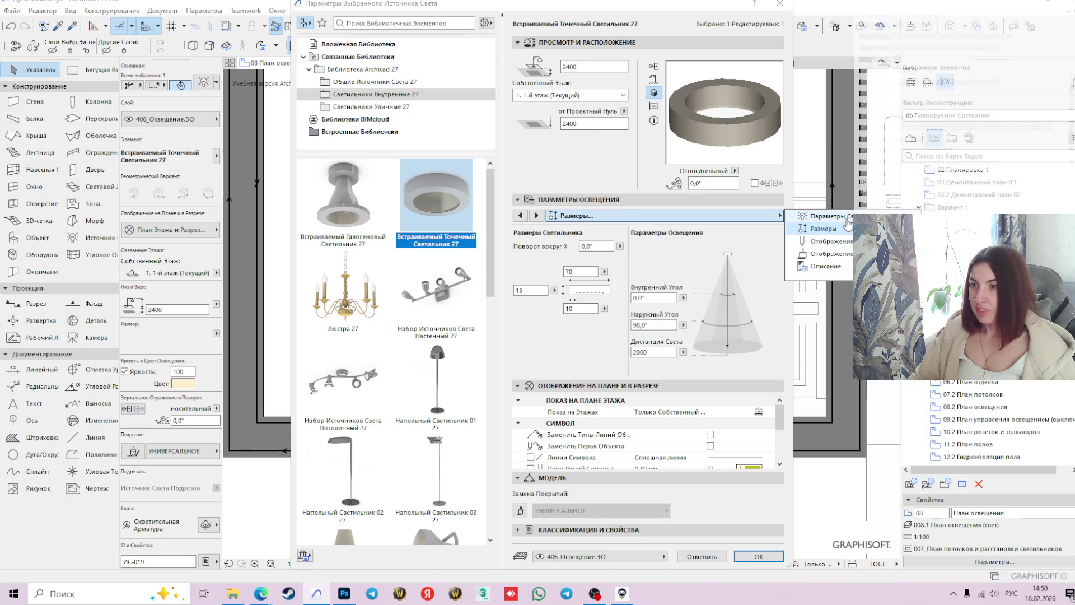
type("150")
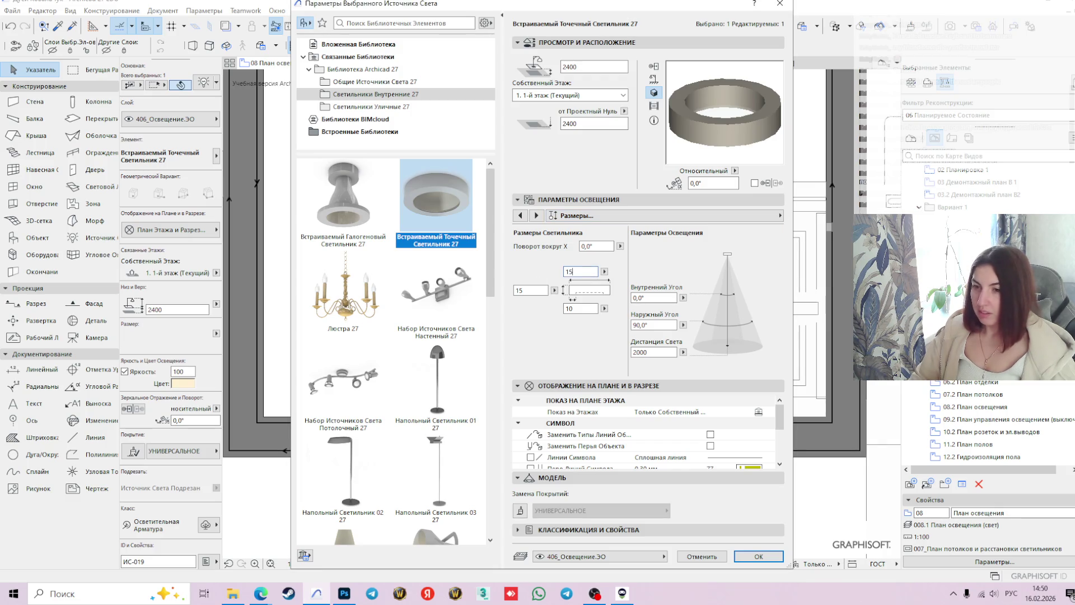
key("Return")
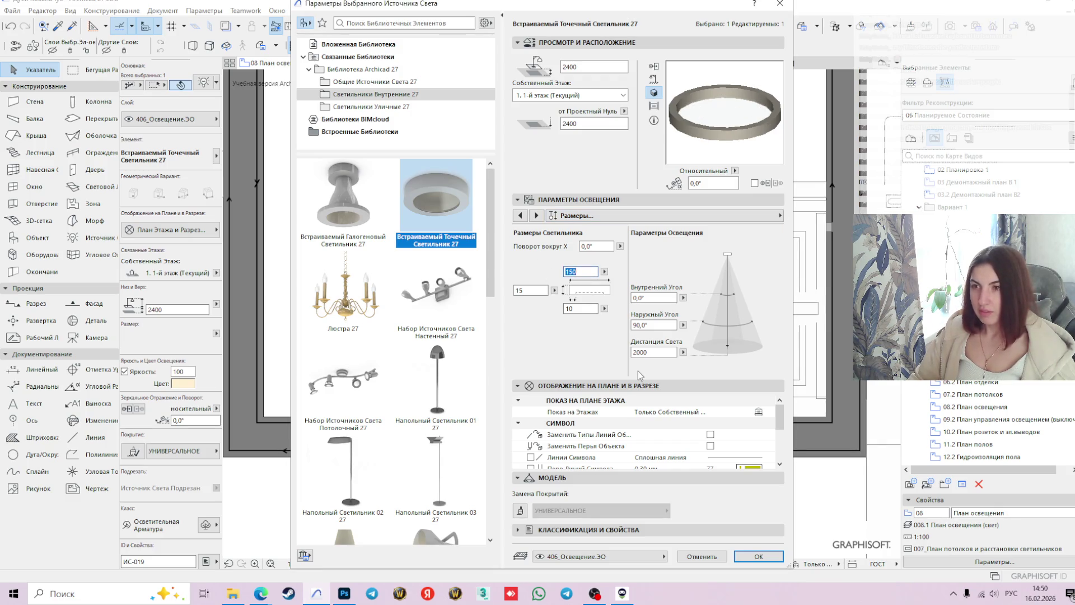
left_click(758, 556)
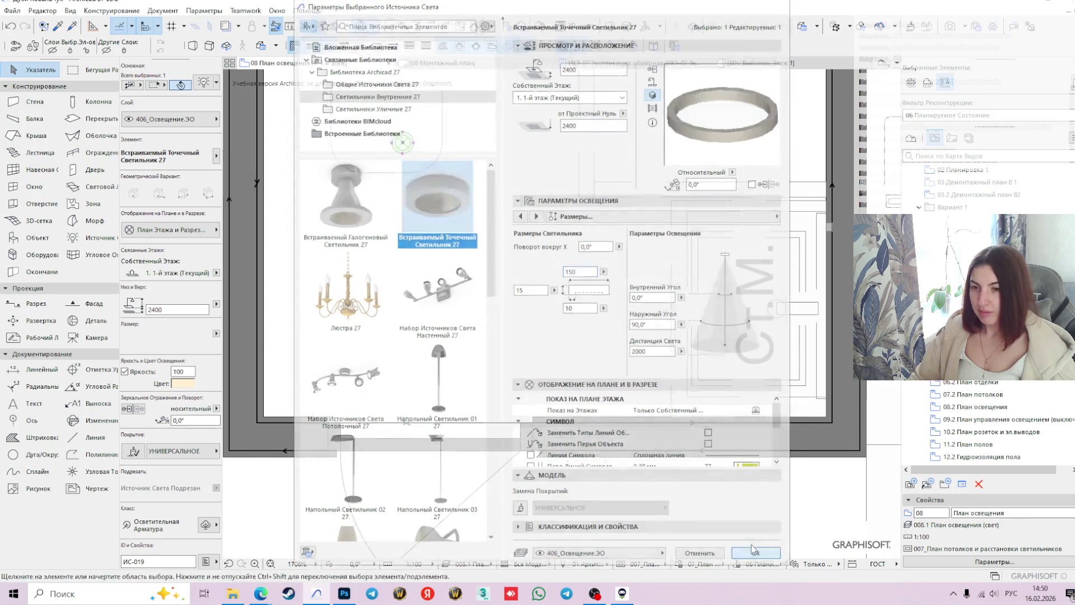
- Move the bathroom spot light 600 down from the wall corner
scroll(466, 216, "down", 3)
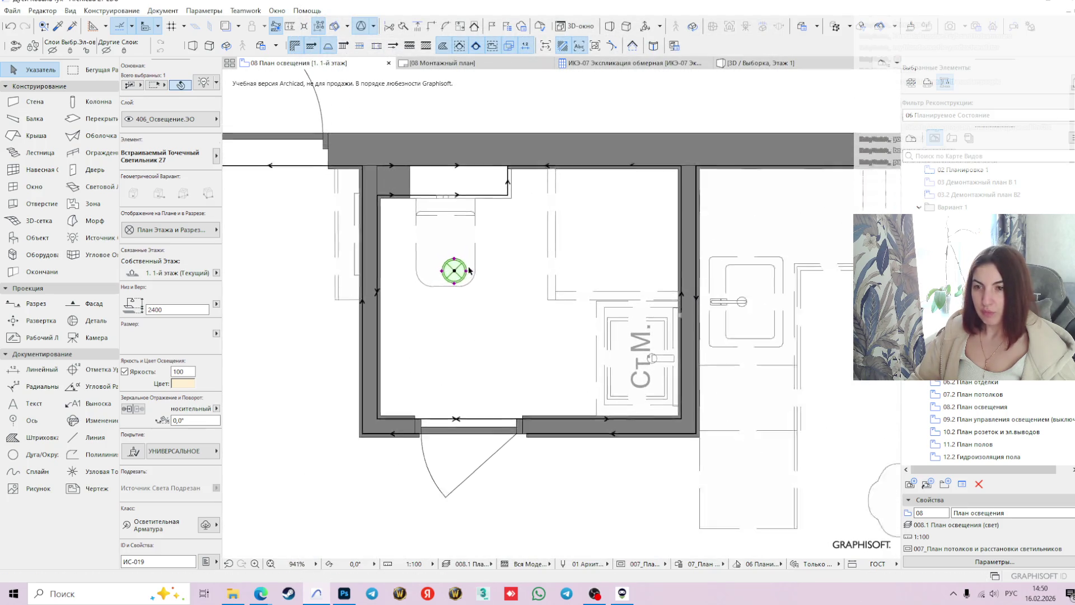
left_click(454, 271)
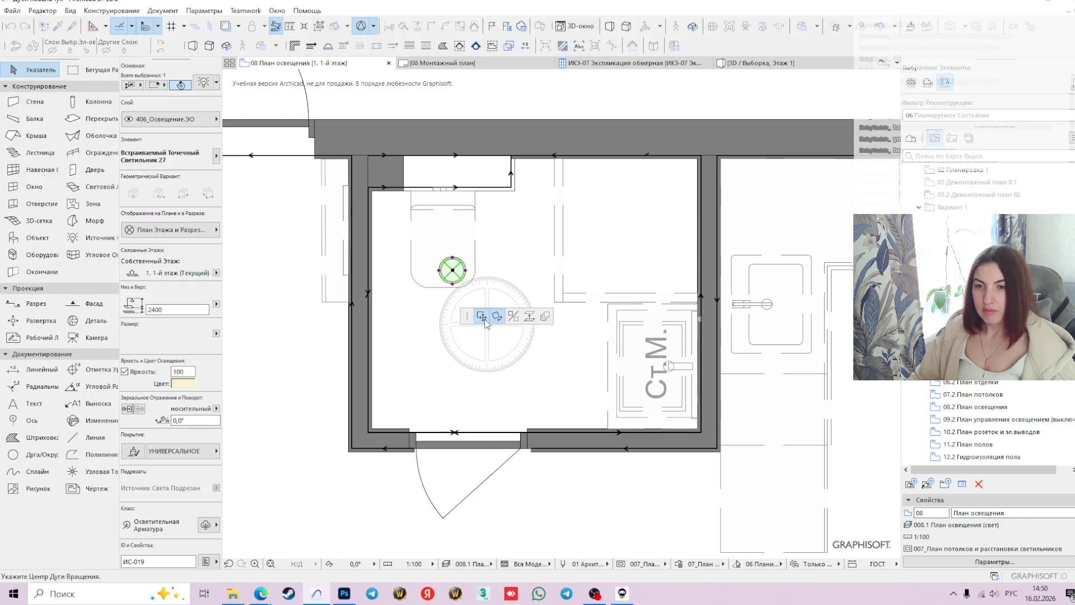
scroll(360, 193, "up", 3)
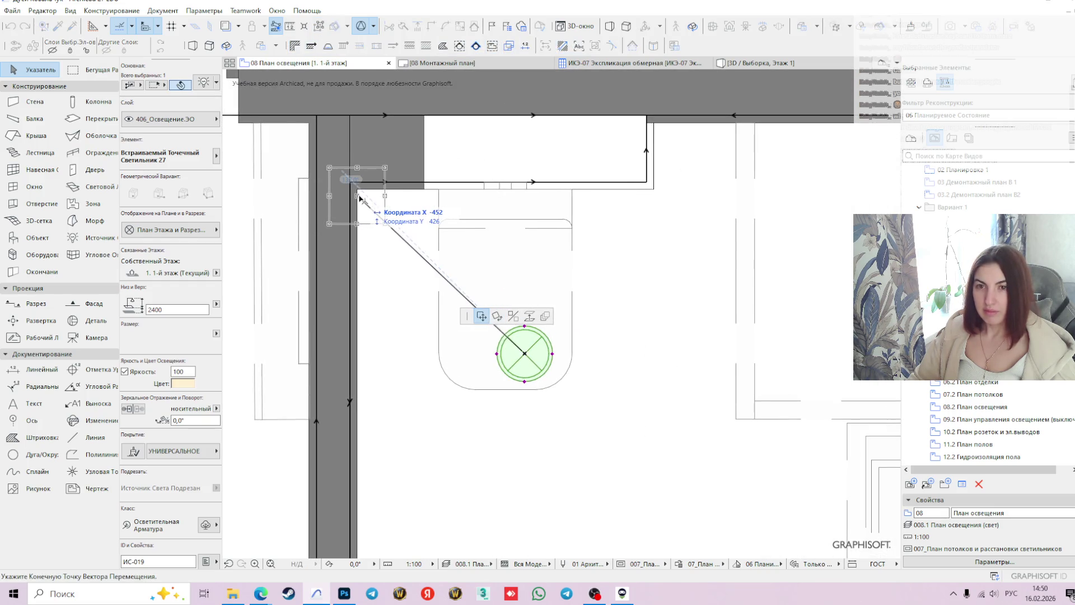
left_click(359, 193)
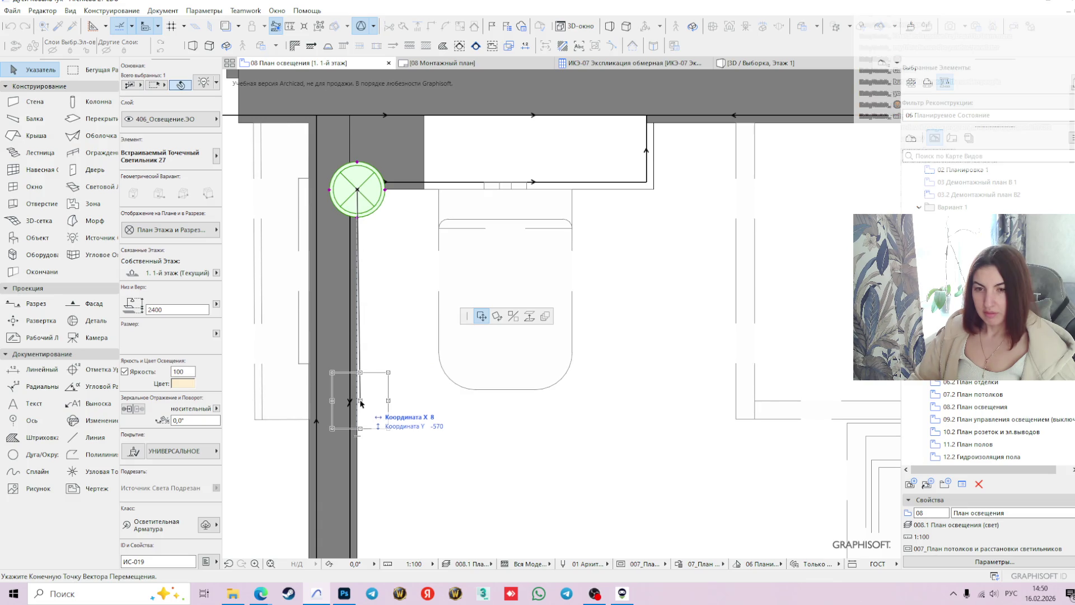
key("Tab")
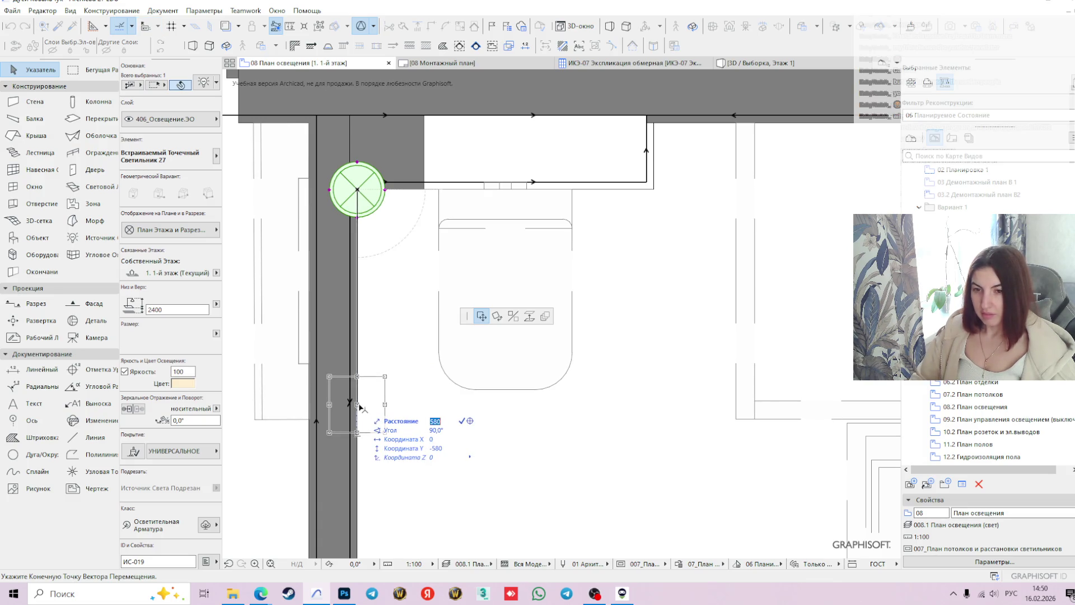
key("Return")
- Shift the spot light 400 and then a further 100 to the right
scroll(473, 392, "down", 5)
scroll(473, 392, "up", 2)
scroll(395, 391, "up", 3)
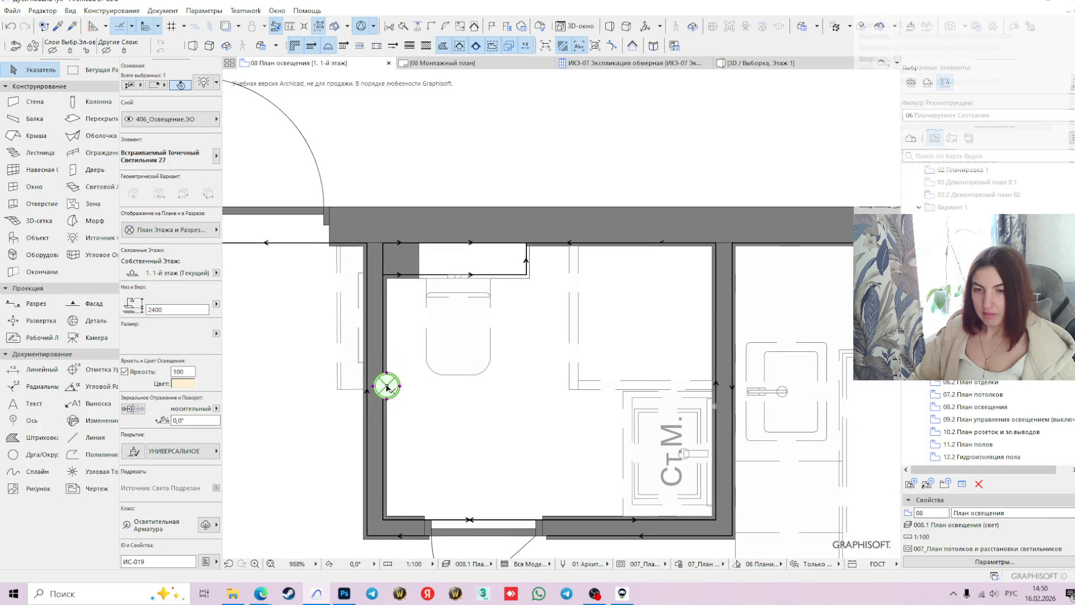
left_click(386, 387)
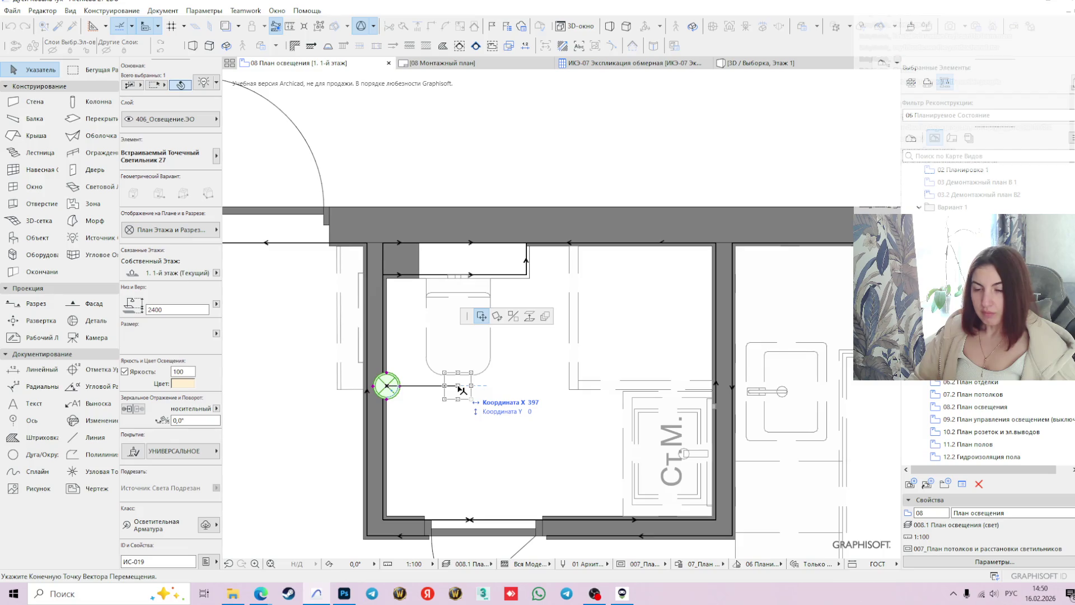
key("Tab")
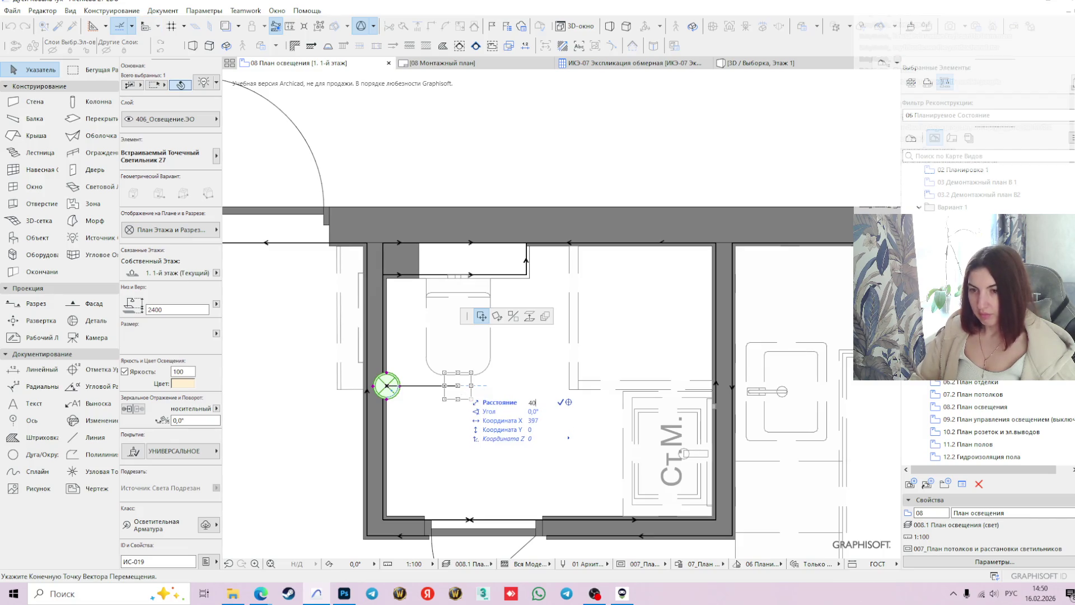
key("Return")
left_click(467, 391)
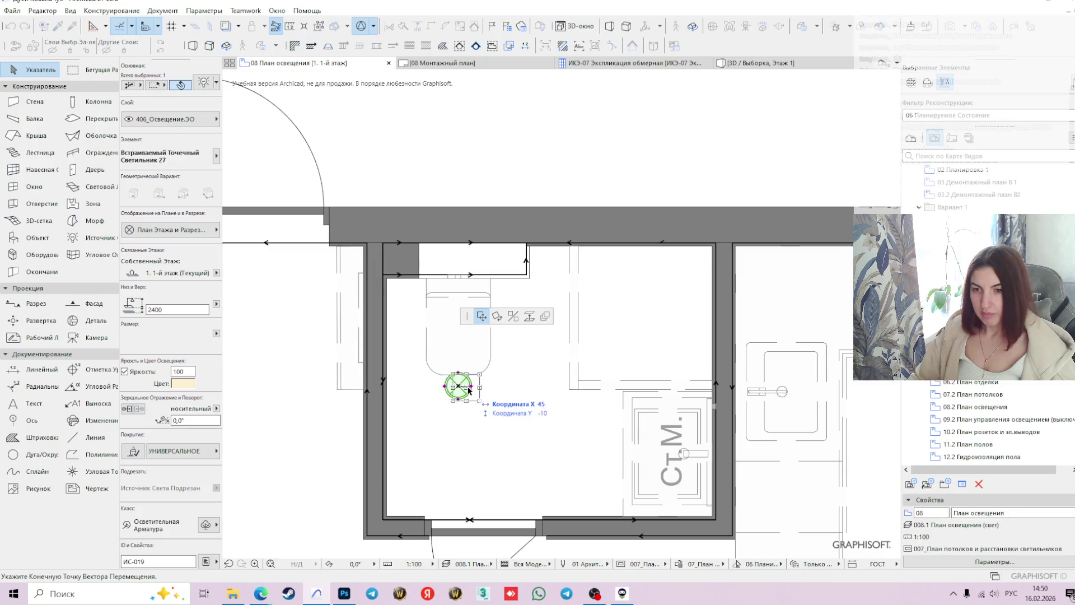
key("Tab")
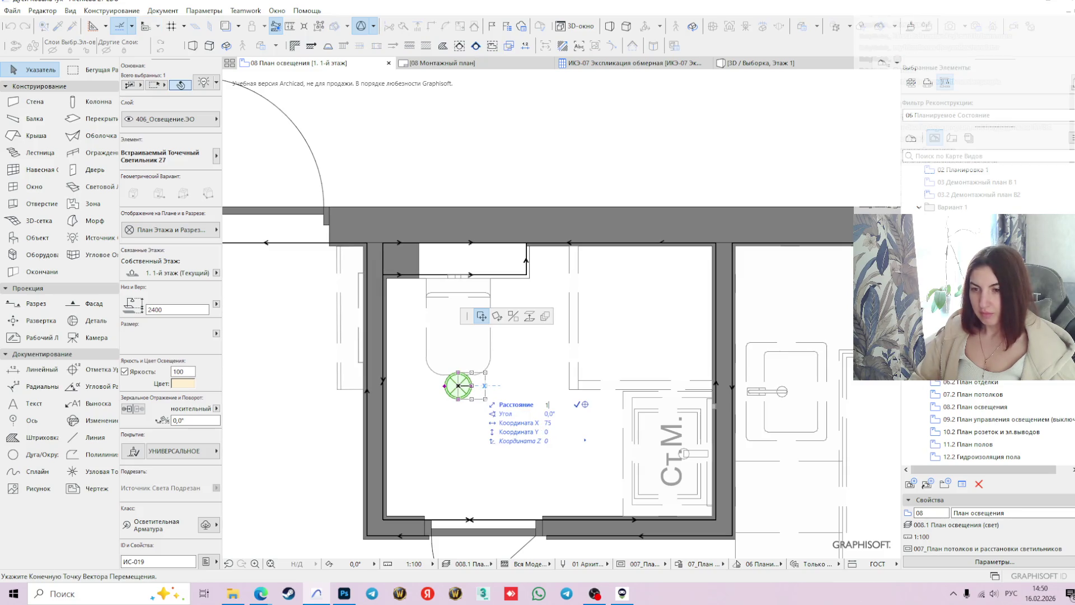
key("Return")
- Move the spot light 200 down
left_click(475, 386)
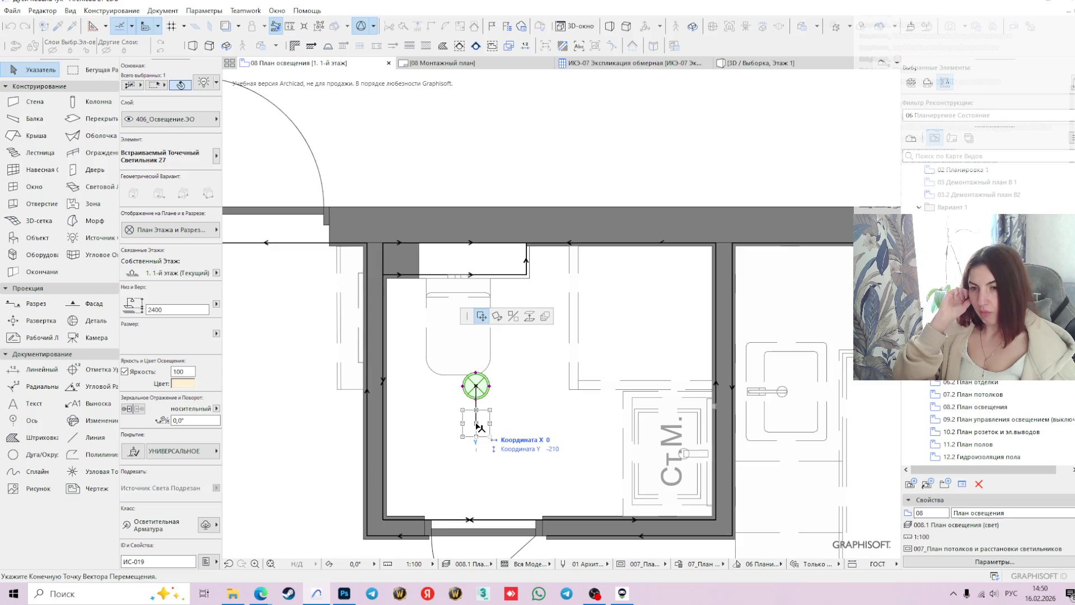
key("Tab")
key("Tab")
key("Tab")
key("Return")
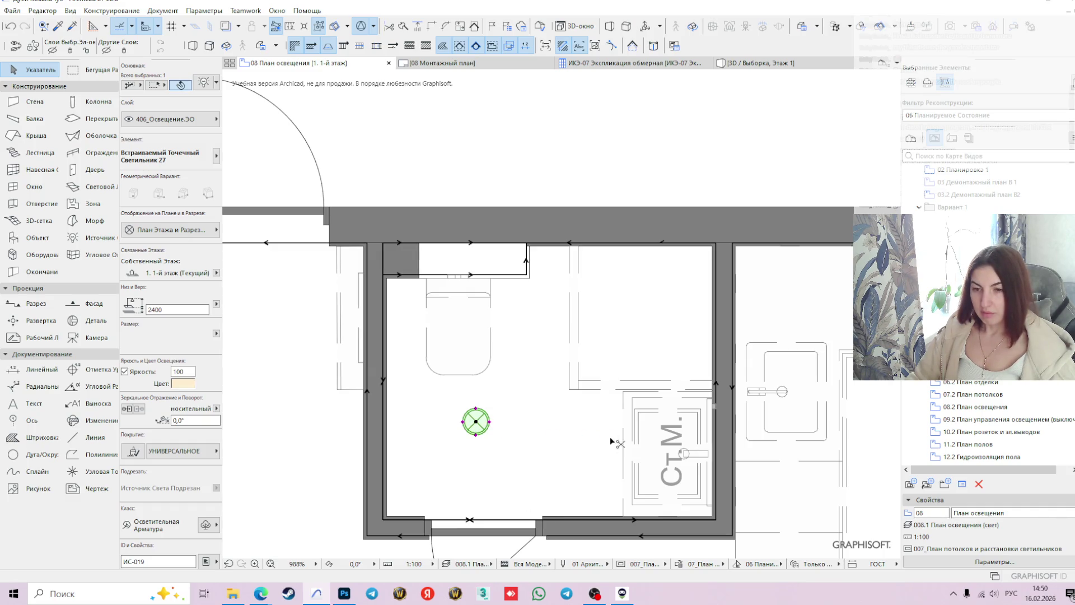
left_click(482, 421)
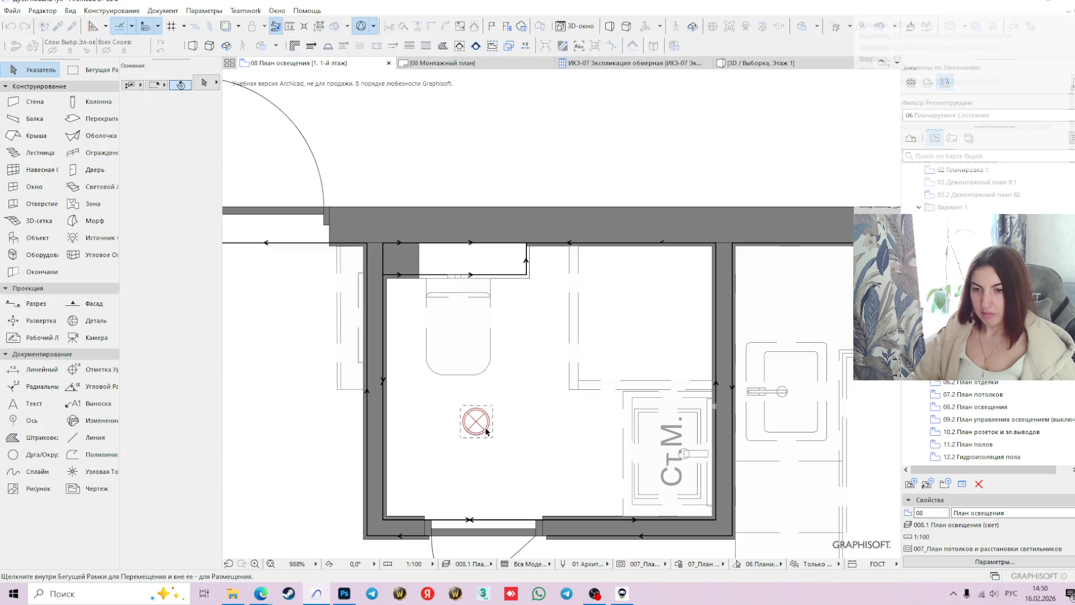
- Copy the bathroom spot light 700 to the right
left_click(476, 424)
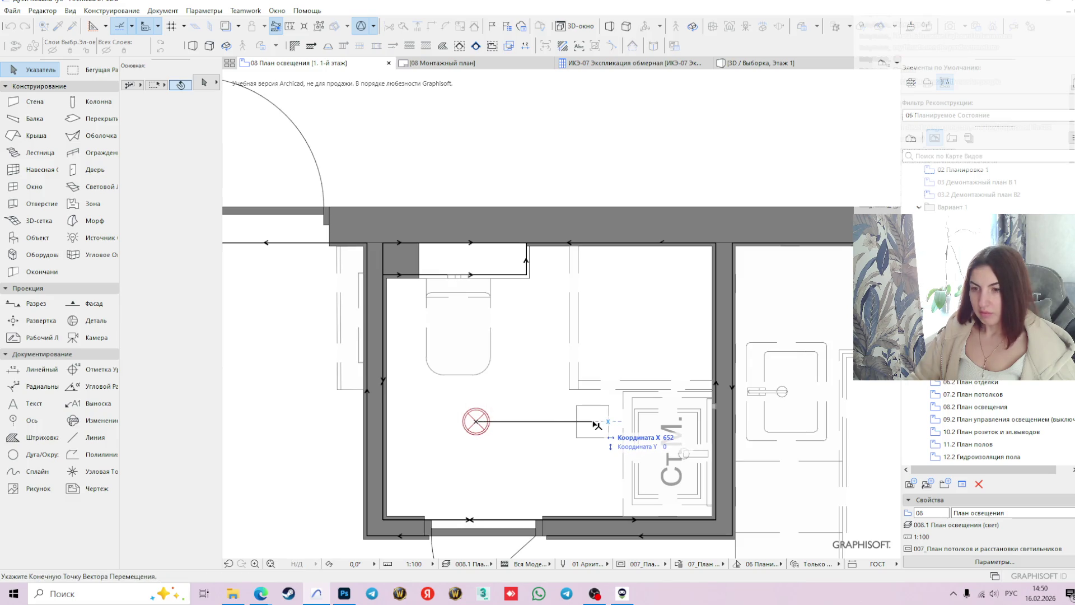
key("Tab")
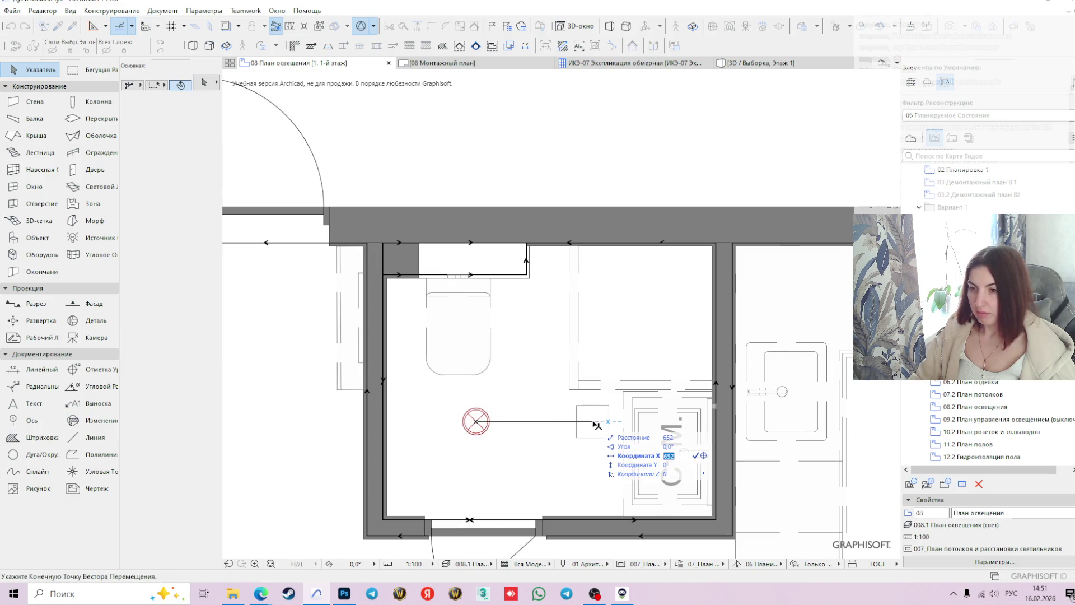
key("Return")
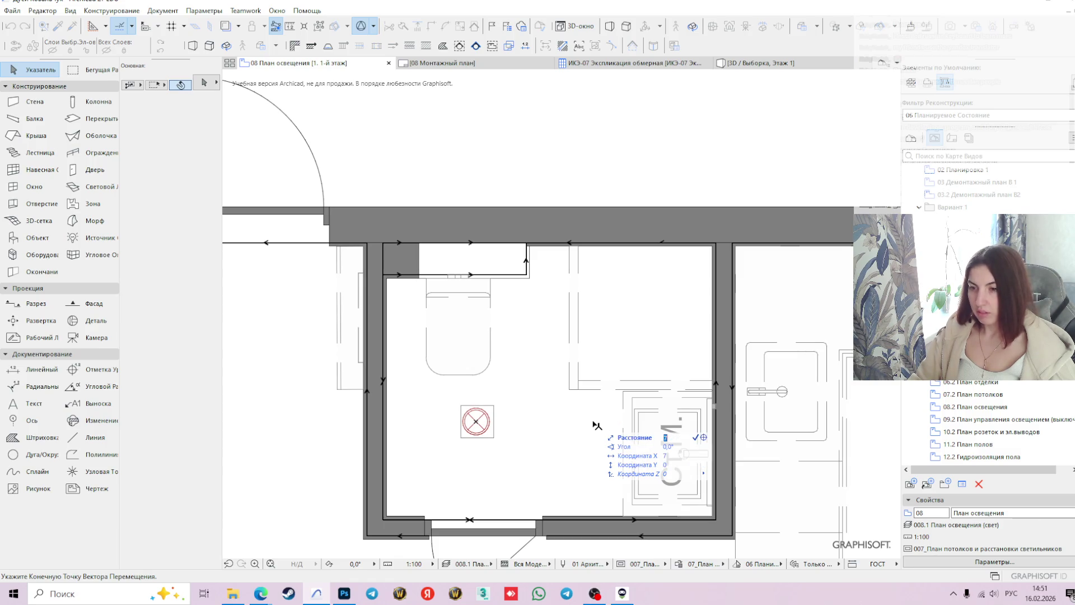
key("Return")
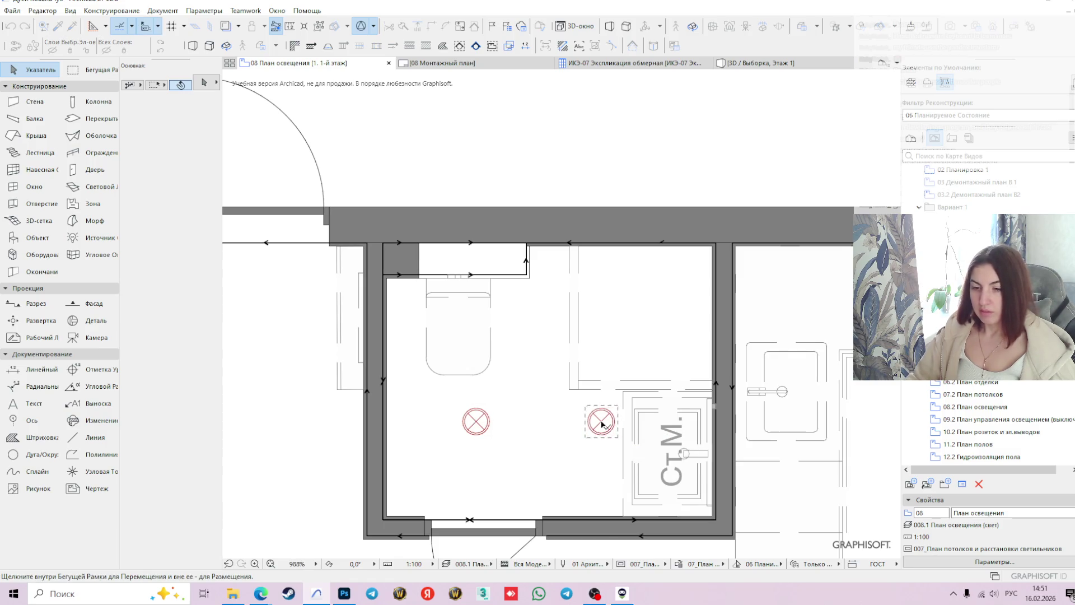
left_click(602, 424)
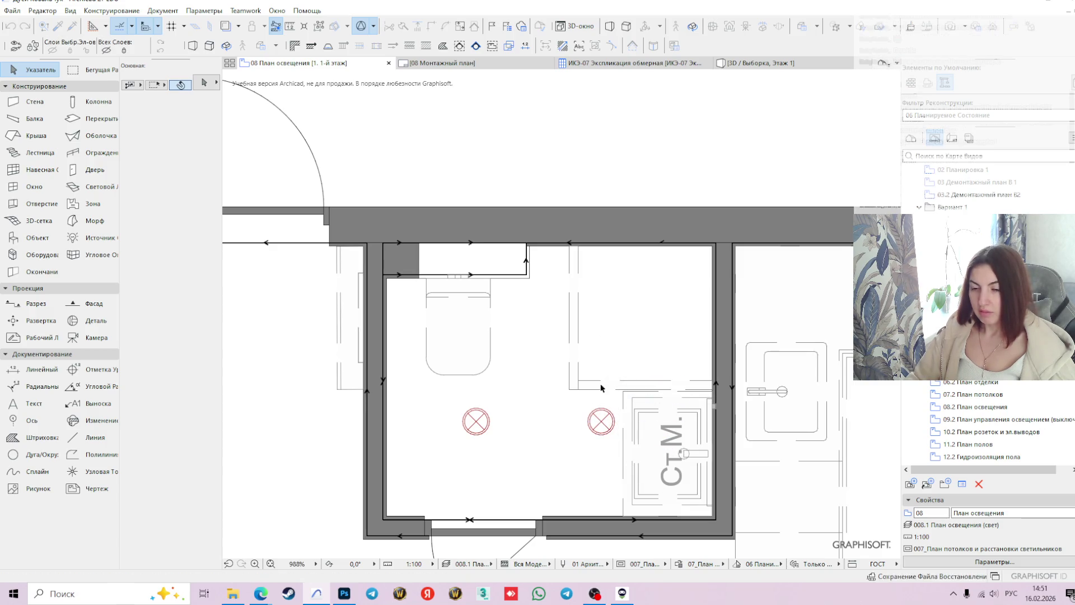
- Move both bathroom spot lights 100 down, then open the 3D view
scroll(538, 313, "down", 3)
scroll(537, 314, "up", 2)
left_click(536, 318)
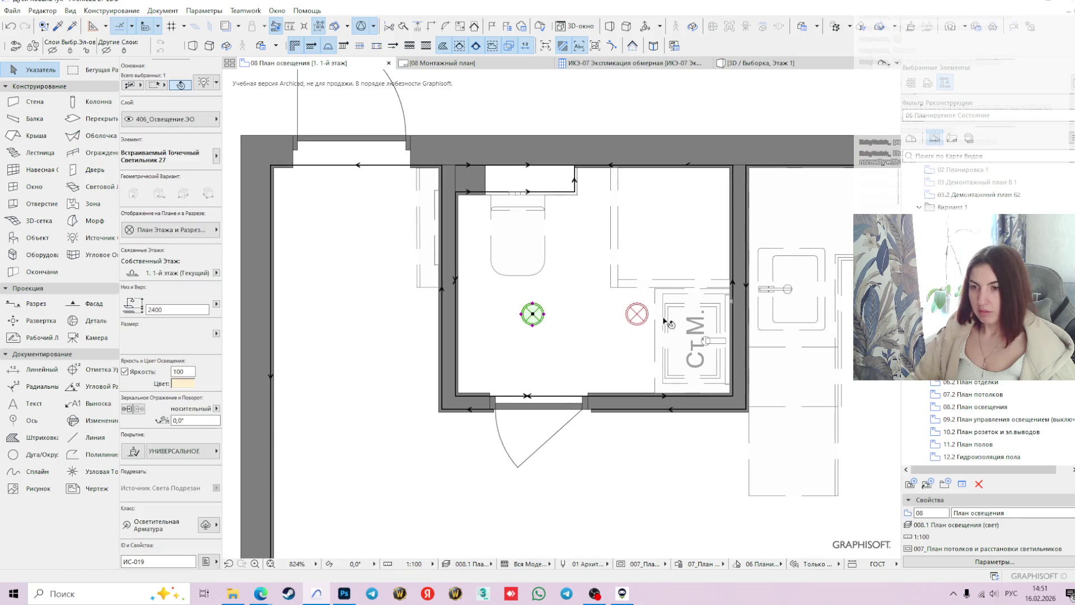
left_click(638, 315, "shift")
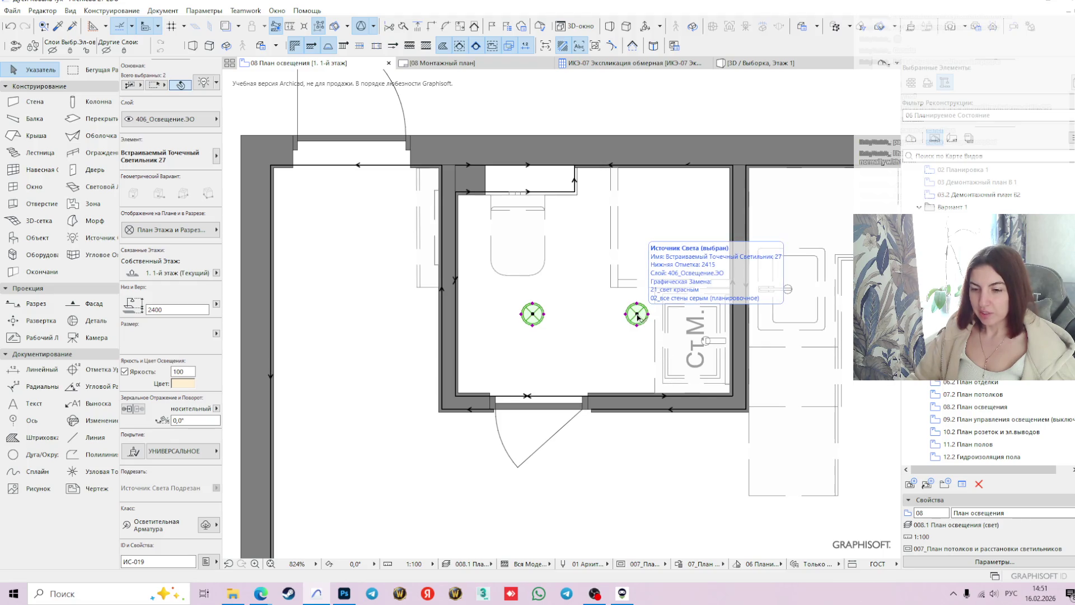
left_click(638, 317)
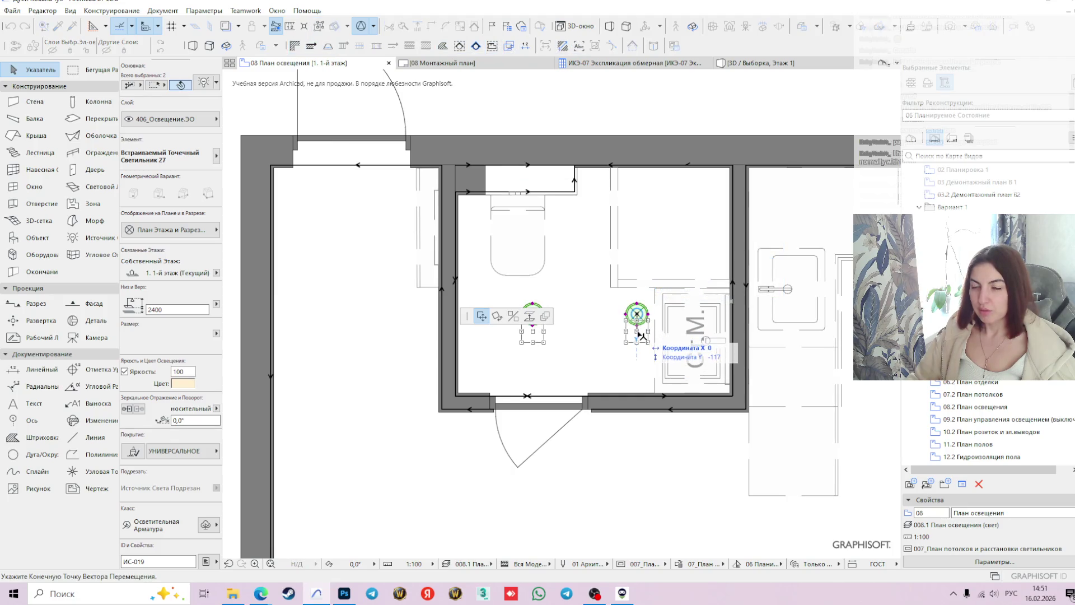
key("Tab")
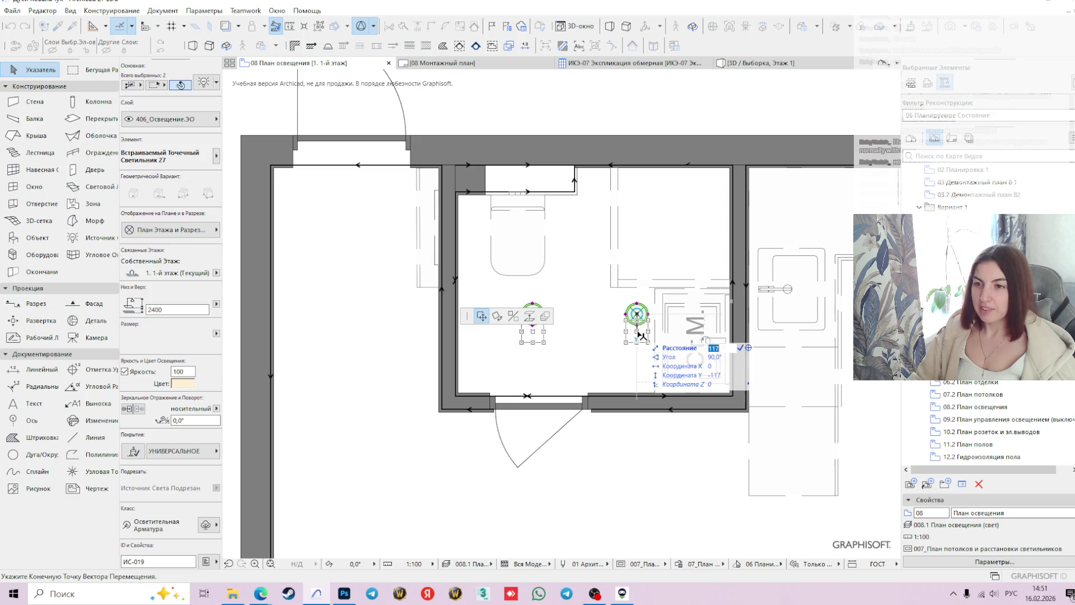
key("Return")
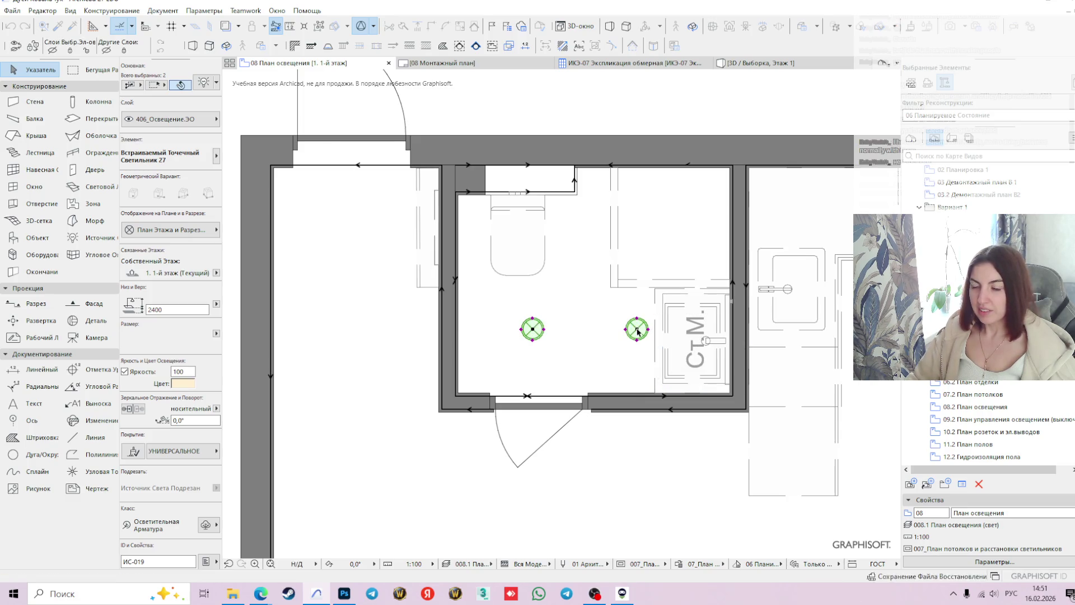
left_click(707, 473)
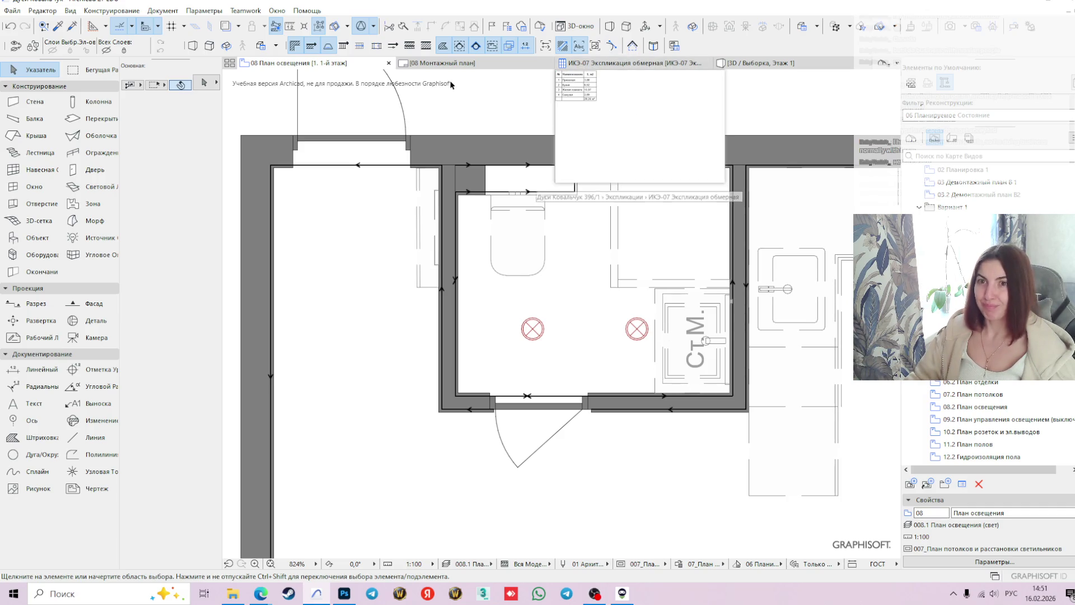
left_click(761, 63)
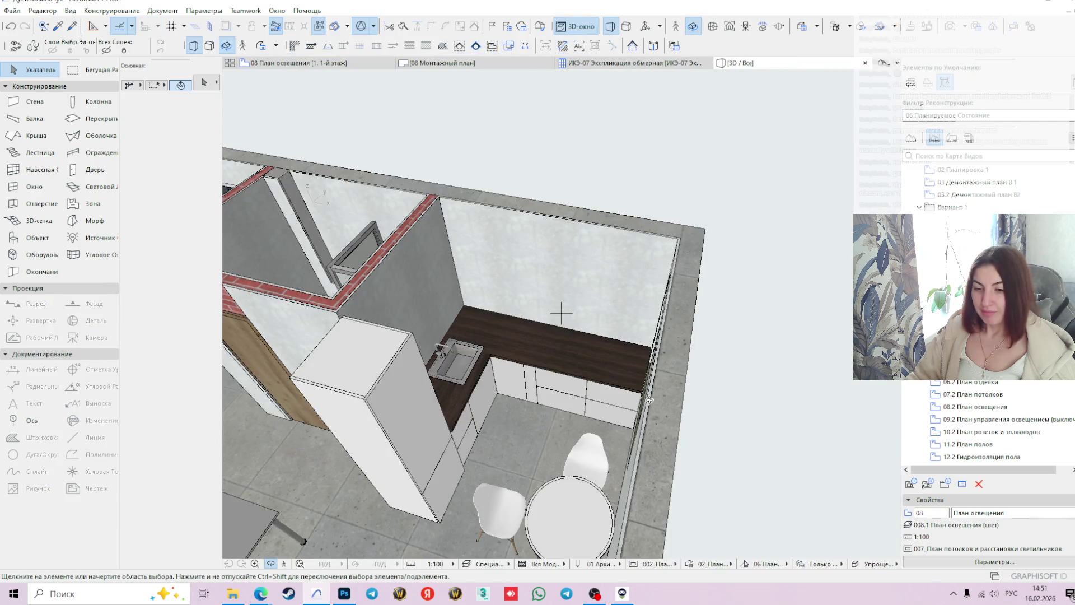
left_click(314, 64)
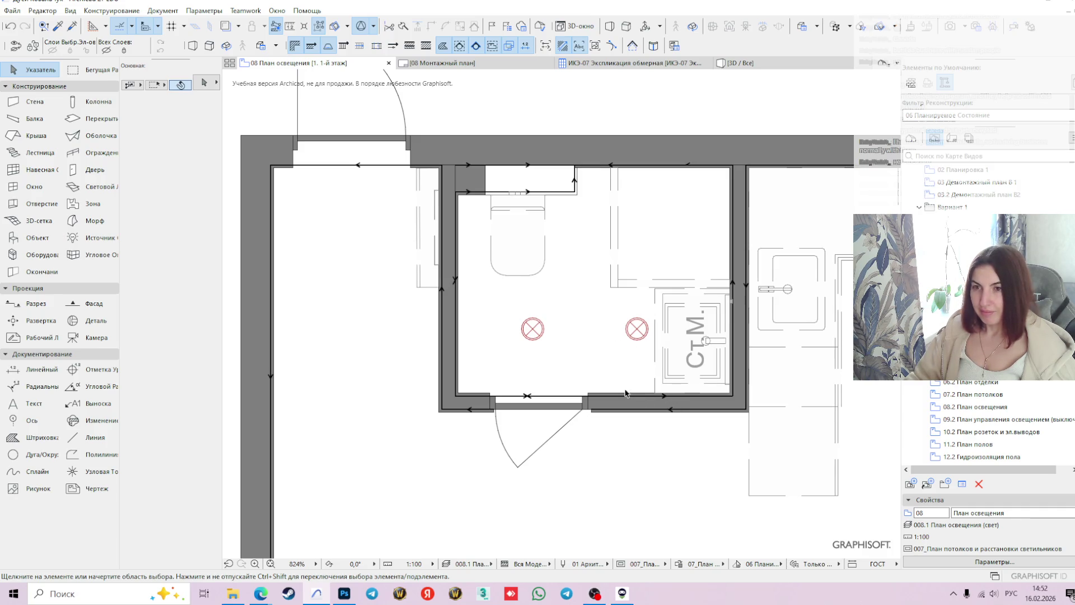
- Try moving the right bathroom light upward twice, undoing each attempt
mouse_move(533, 330)
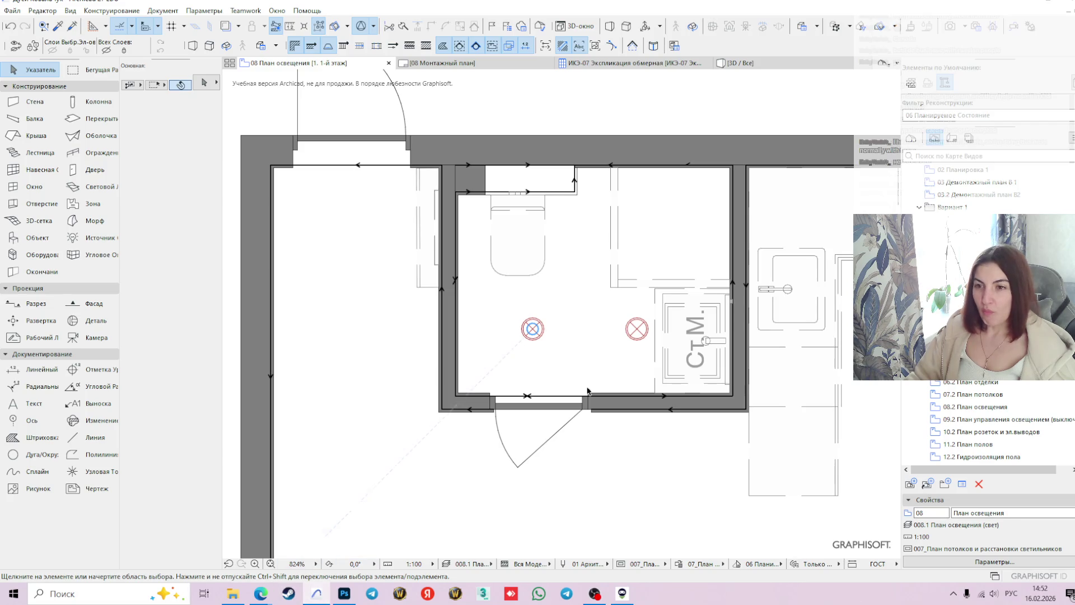
left_click(637, 330)
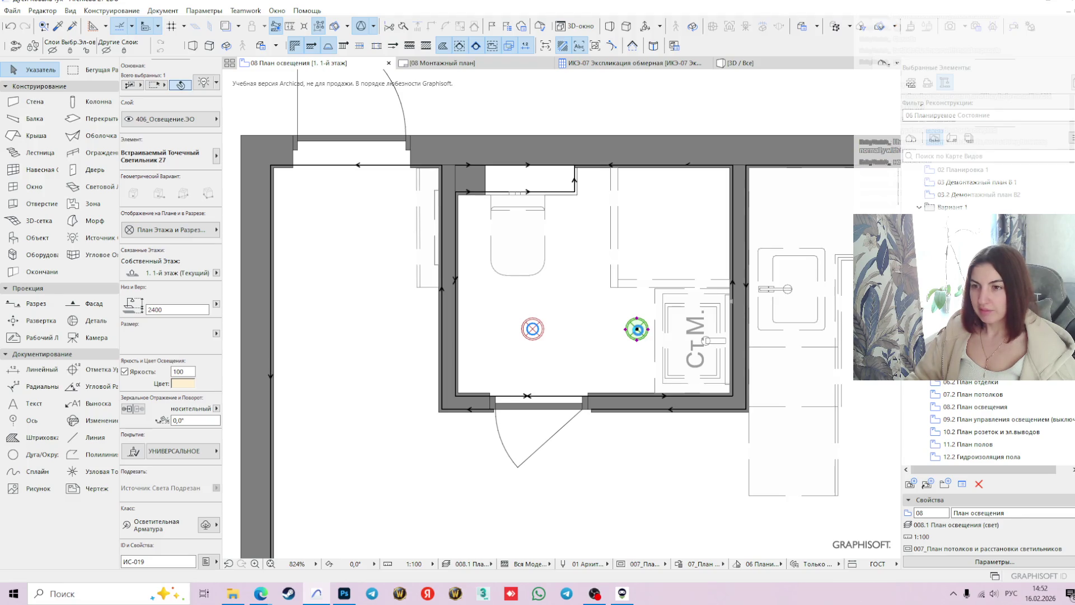
left_click(638, 329)
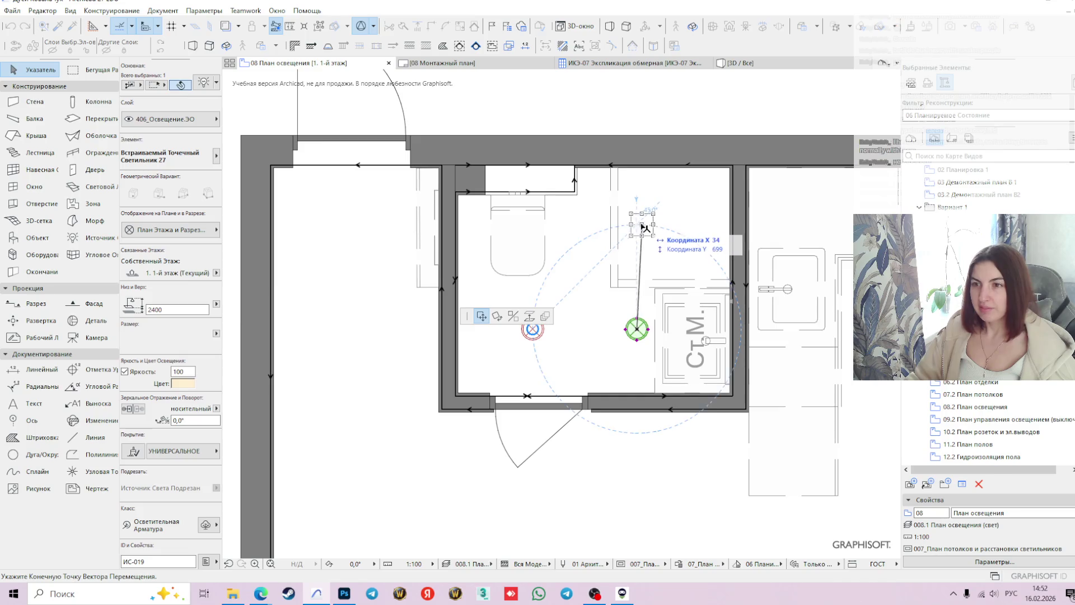
left_click(637, 226)
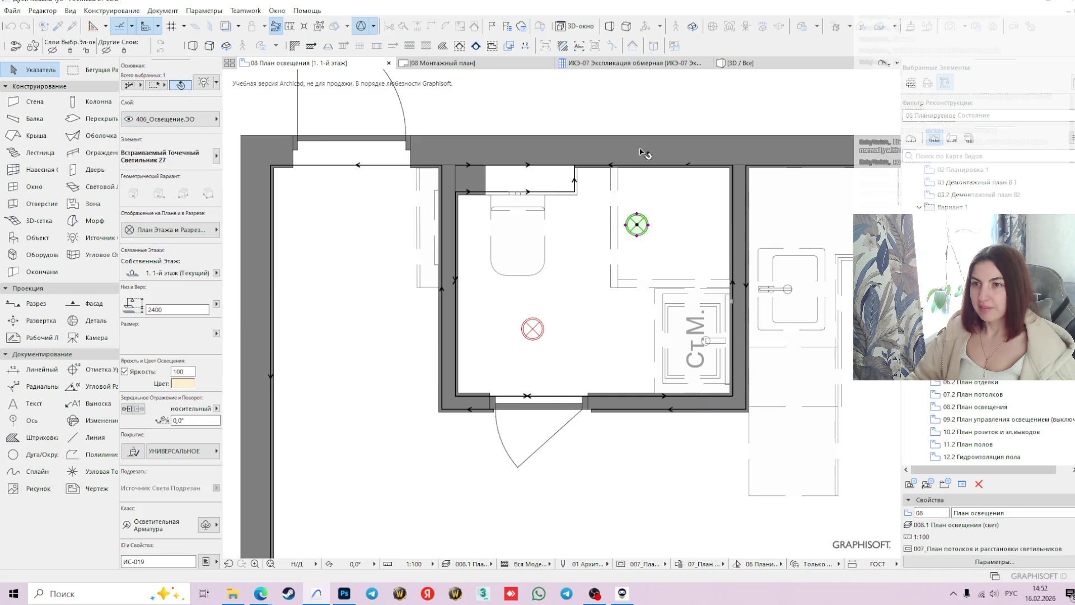
key("ctrl+z")
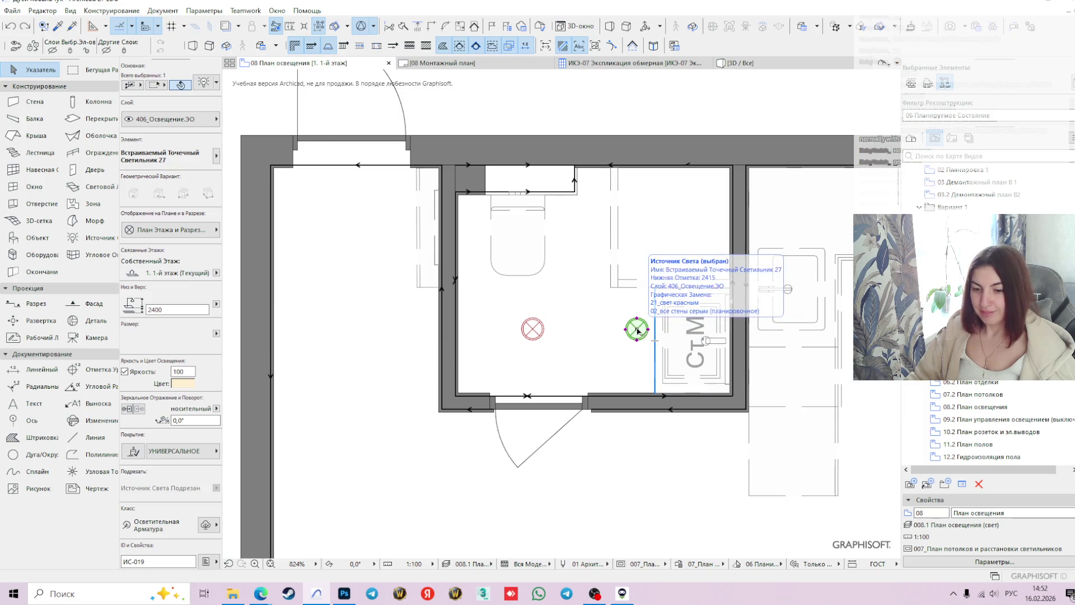
left_click(637, 330)
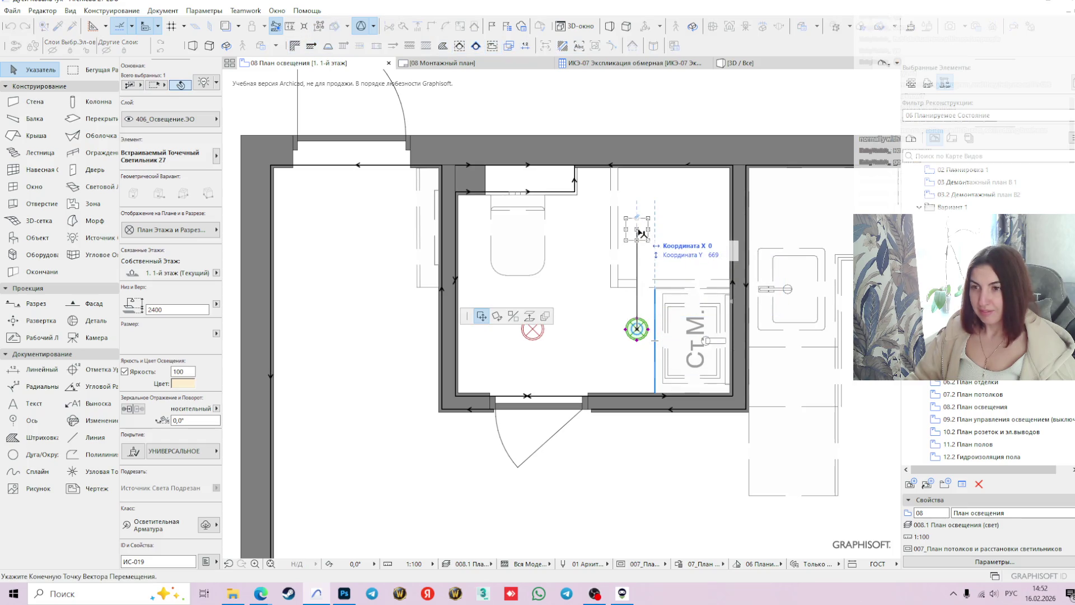
key("Tab")
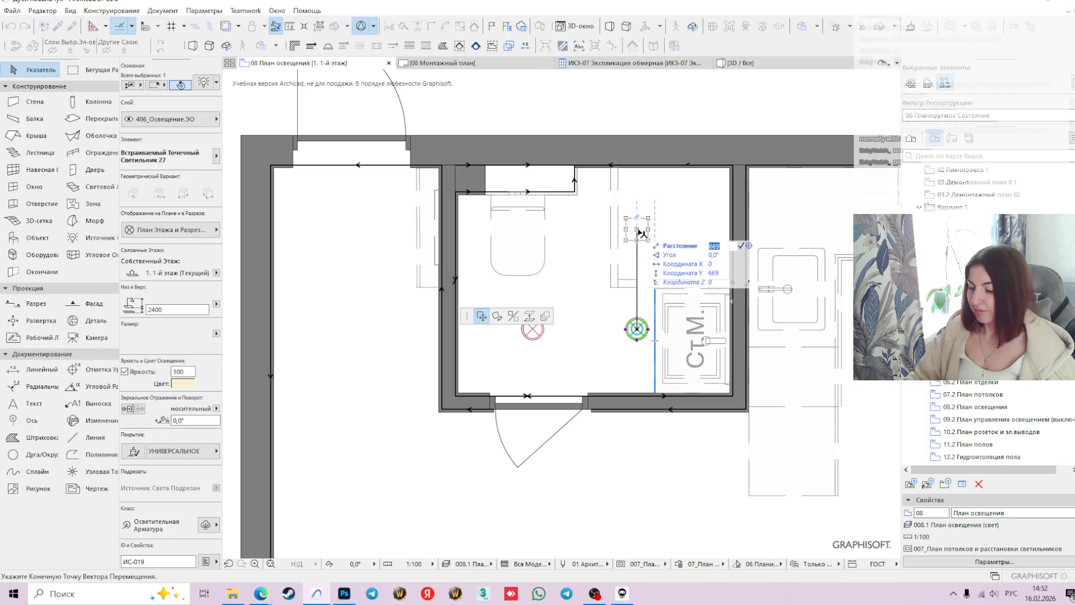
key("Return")
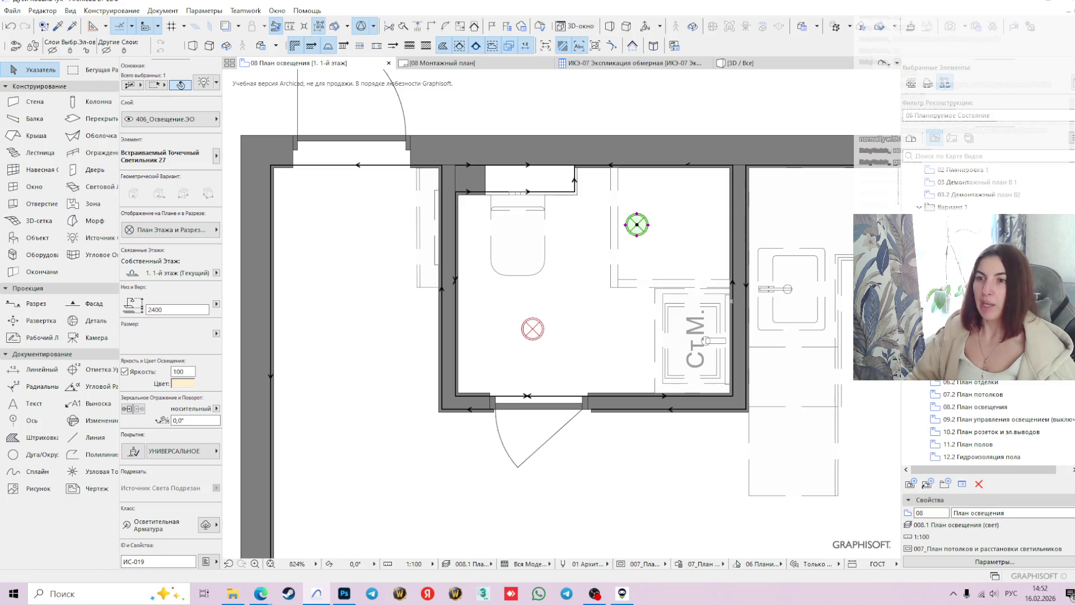
key("ctrl+z")
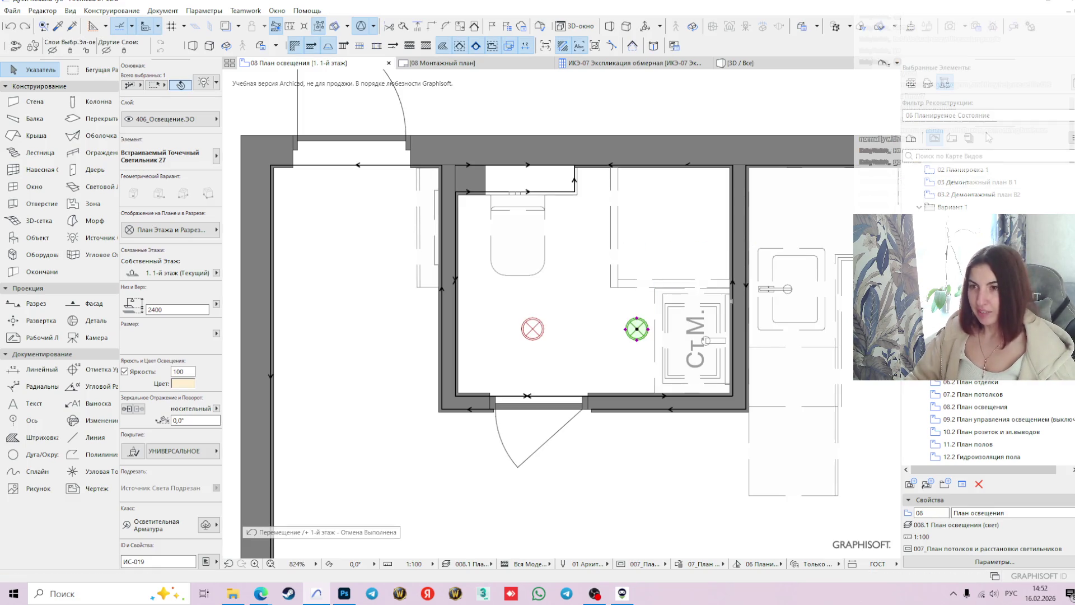
- Copy the right bathroom light 657 above the original
left_click(668, 114)
left_click(641, 334)
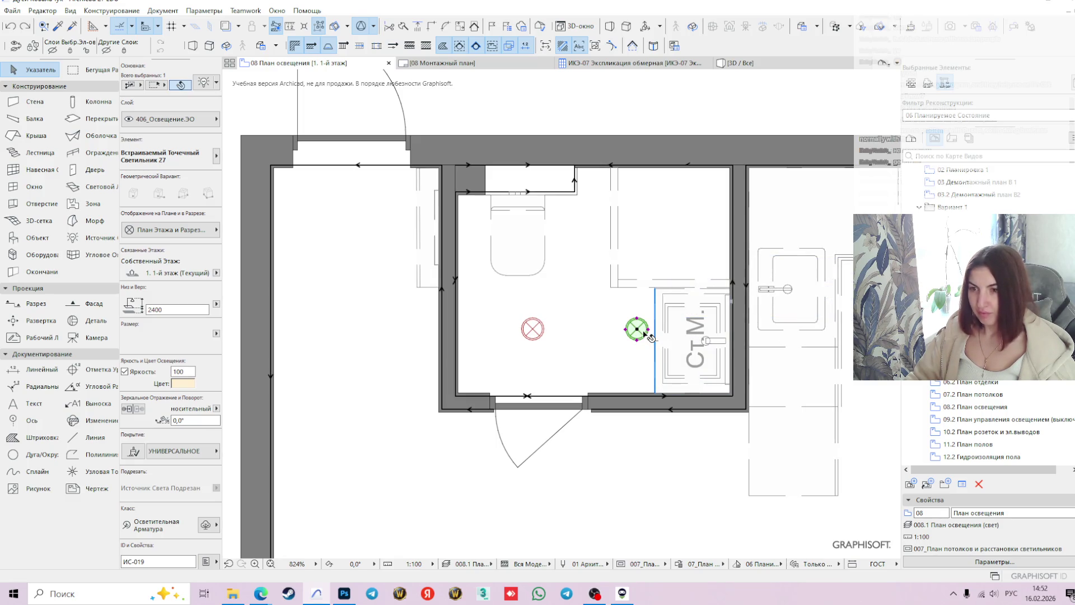
key("ctrl+v")
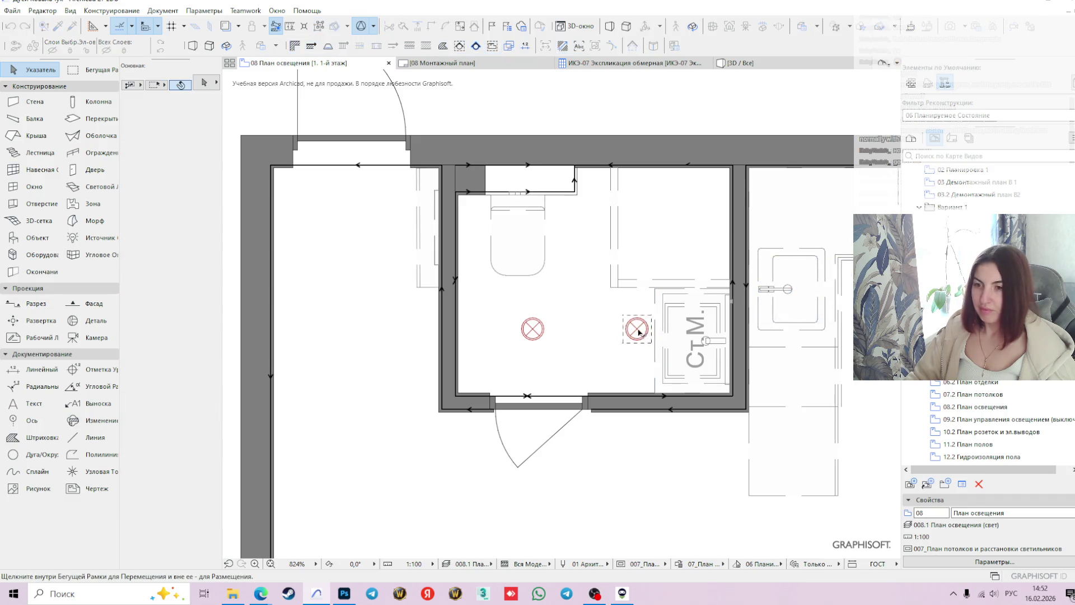
left_click(636, 330)
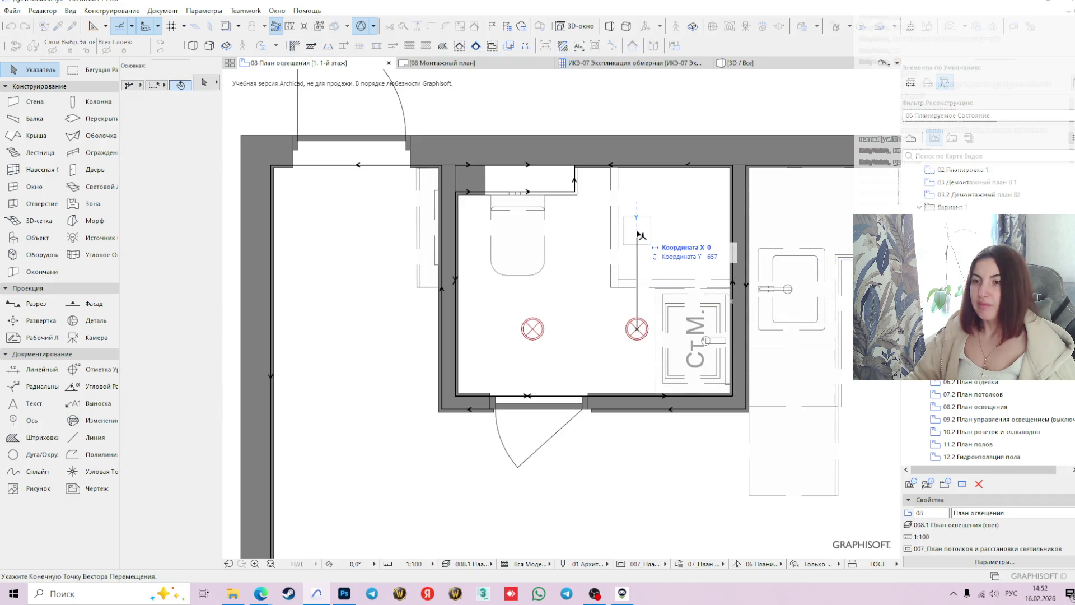
key("Tab")
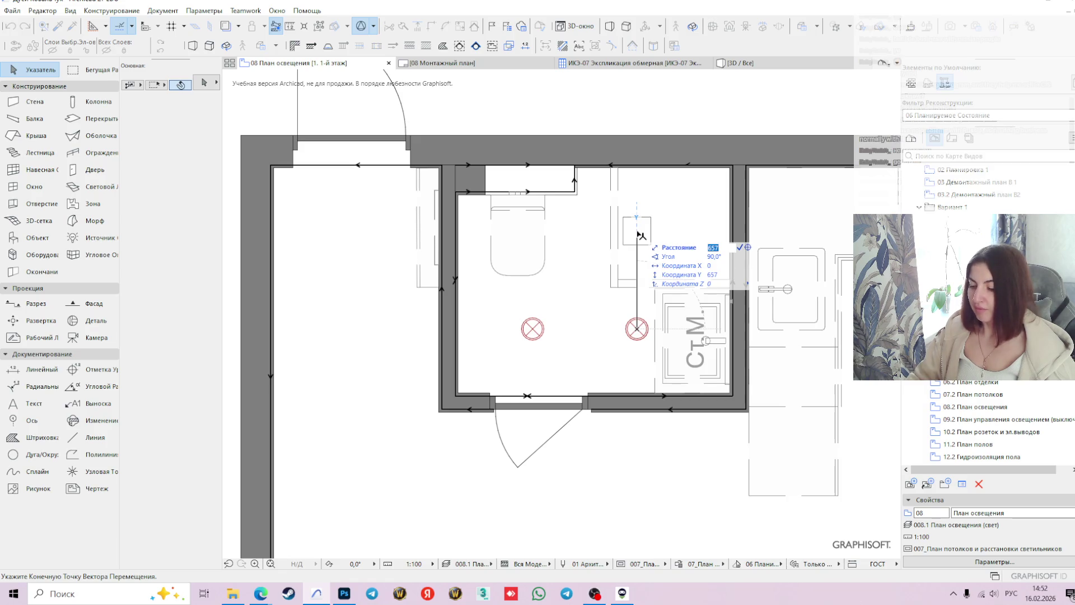
key("Return")
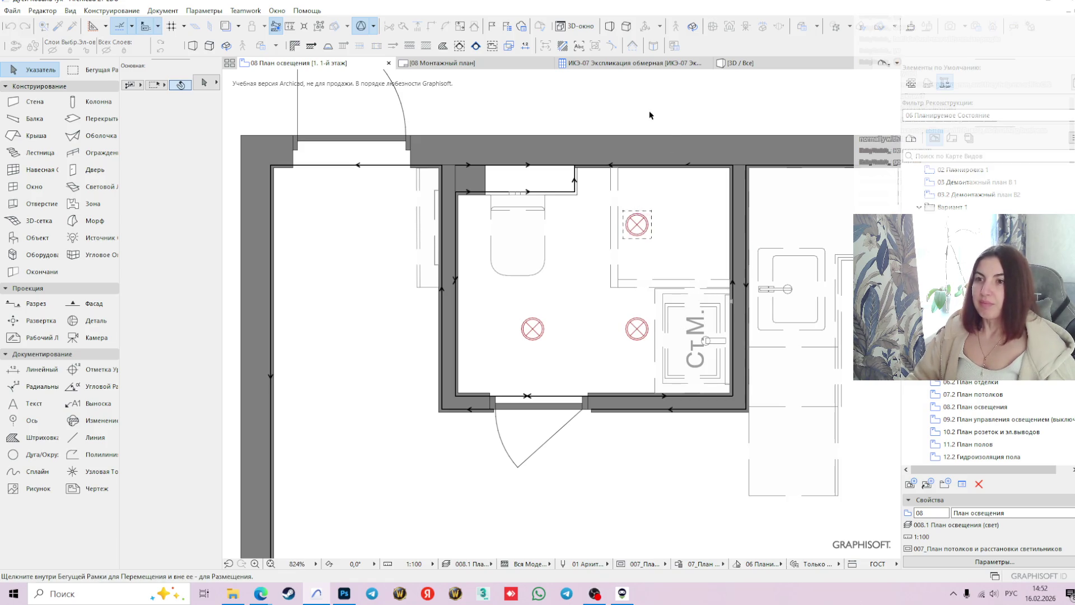
- Shift both right-hand bathroom lights 200 to the right
left_click(637, 225)
left_click(639, 332, "shift")
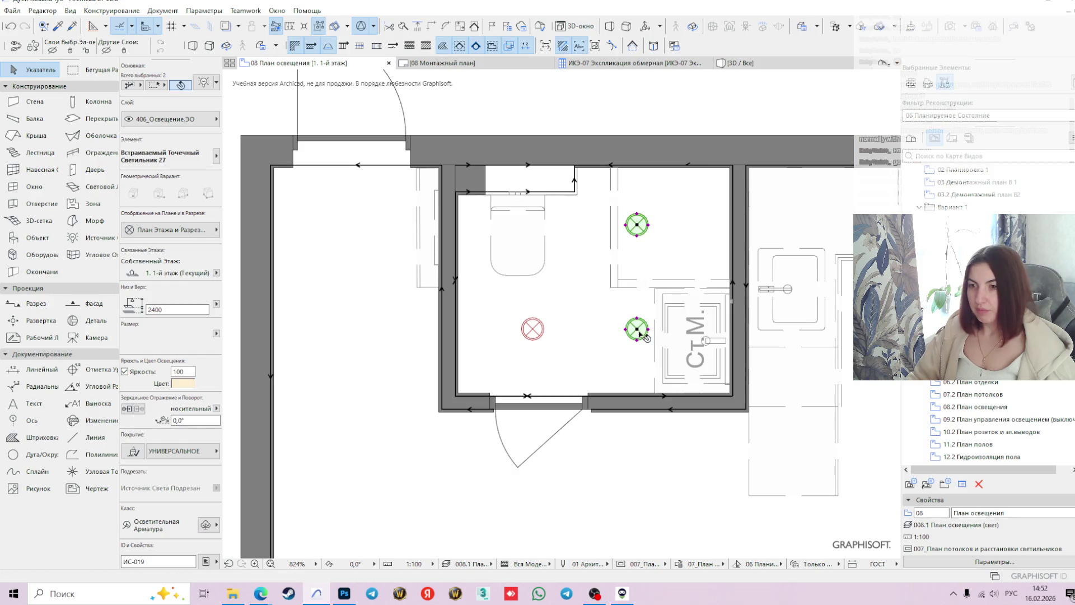
left_click(637, 330)
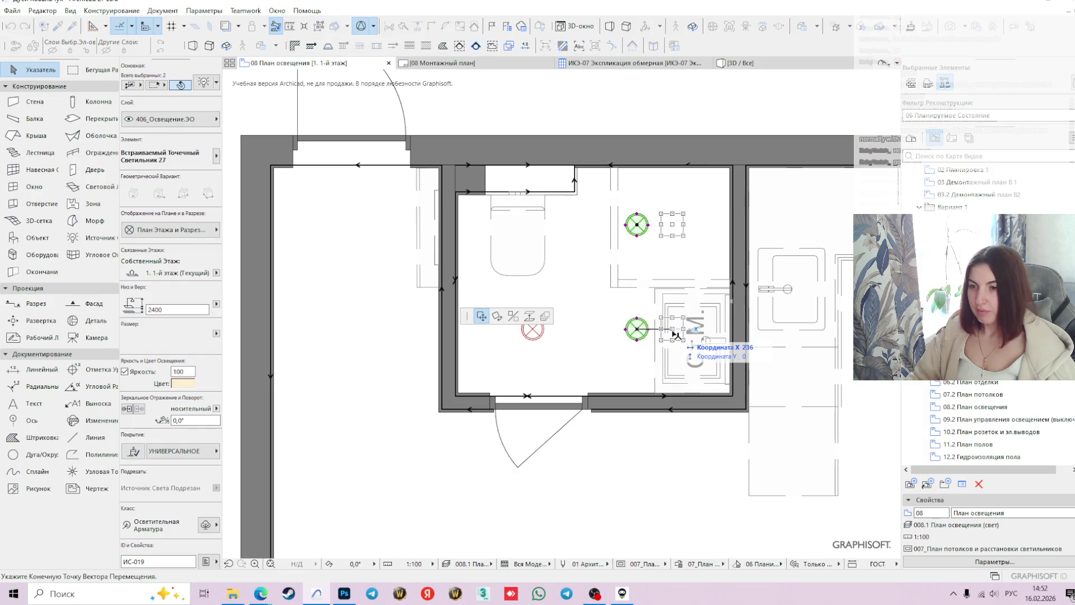
key("Tab")
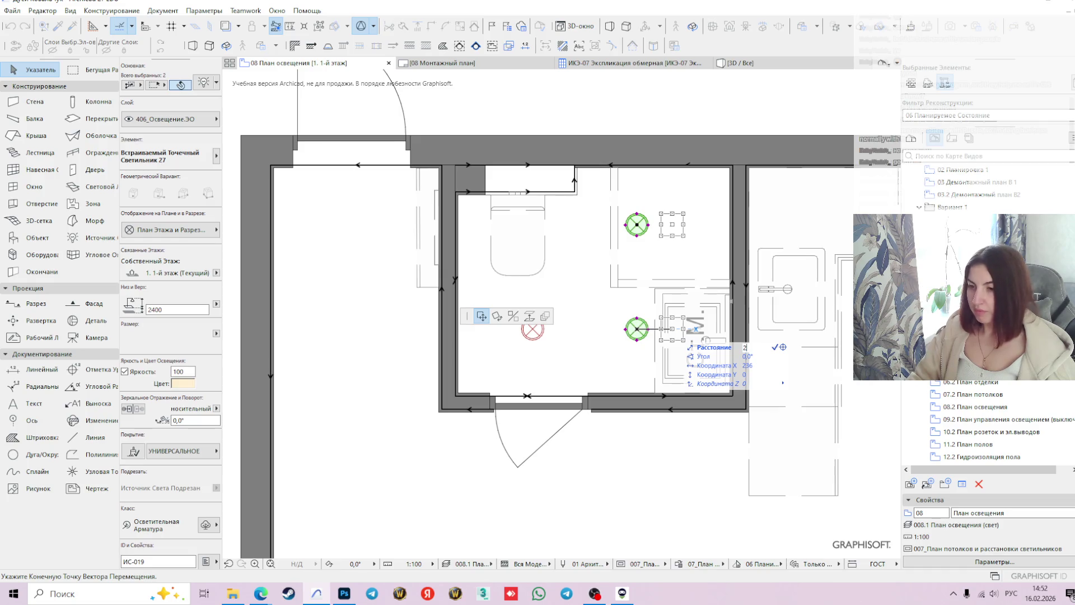
key("Return")
key("Escape")
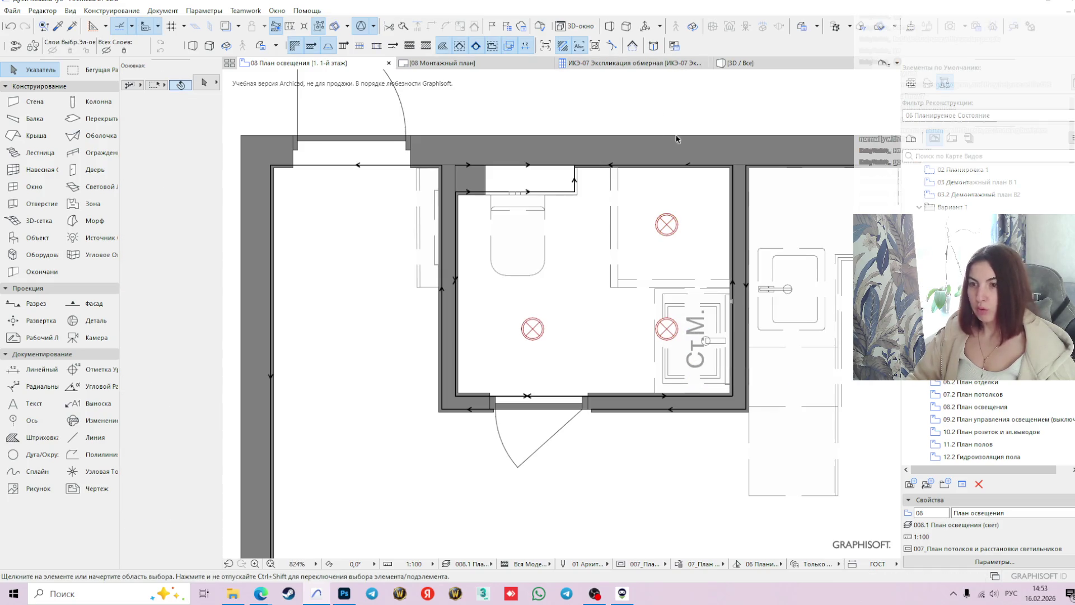
scroll(671, 347, "down", 1)
scroll(619, 303, "down", 1)
scroll(569, 319, "down", 1)
scroll(582, 322, "down", 1)
middle_click_drag(582, 322, 505, 269)
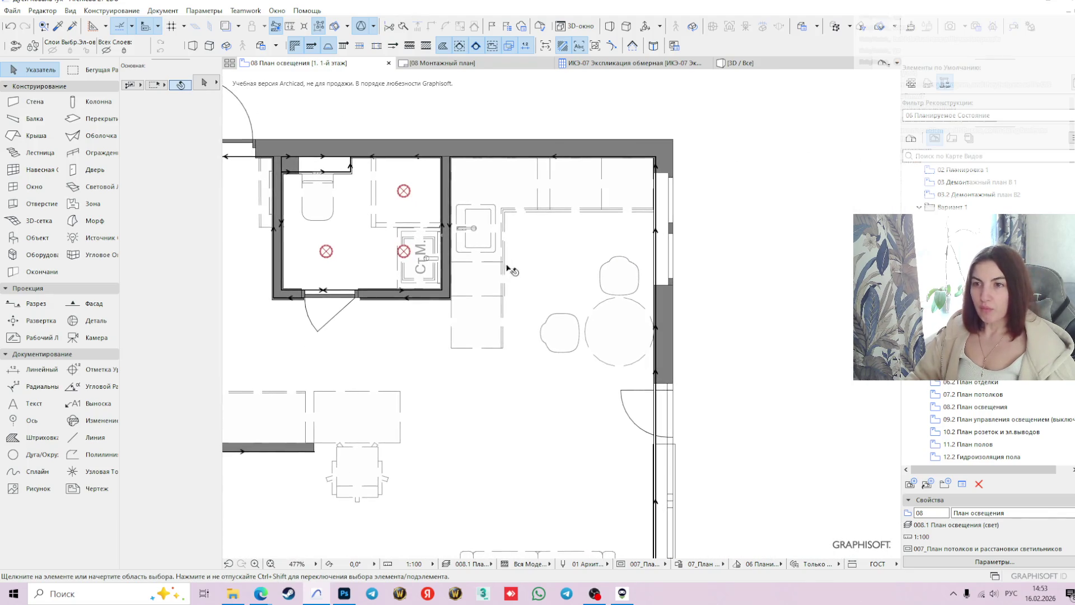
- Copy the bathroom spot light to the kitchen's top-right wall corner
left_click(403, 252)
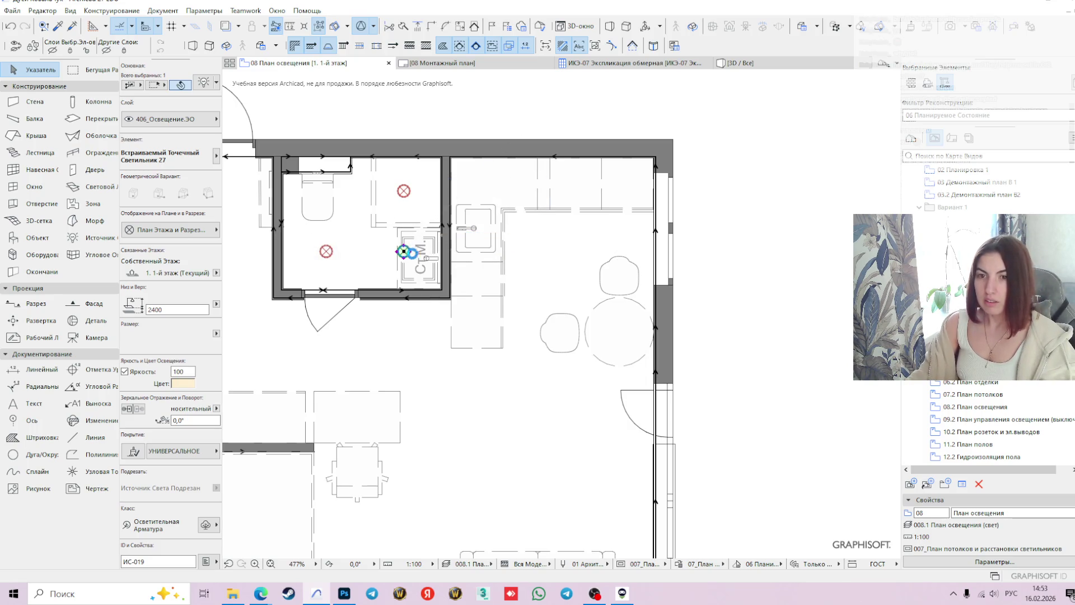
left_click(451, 270)
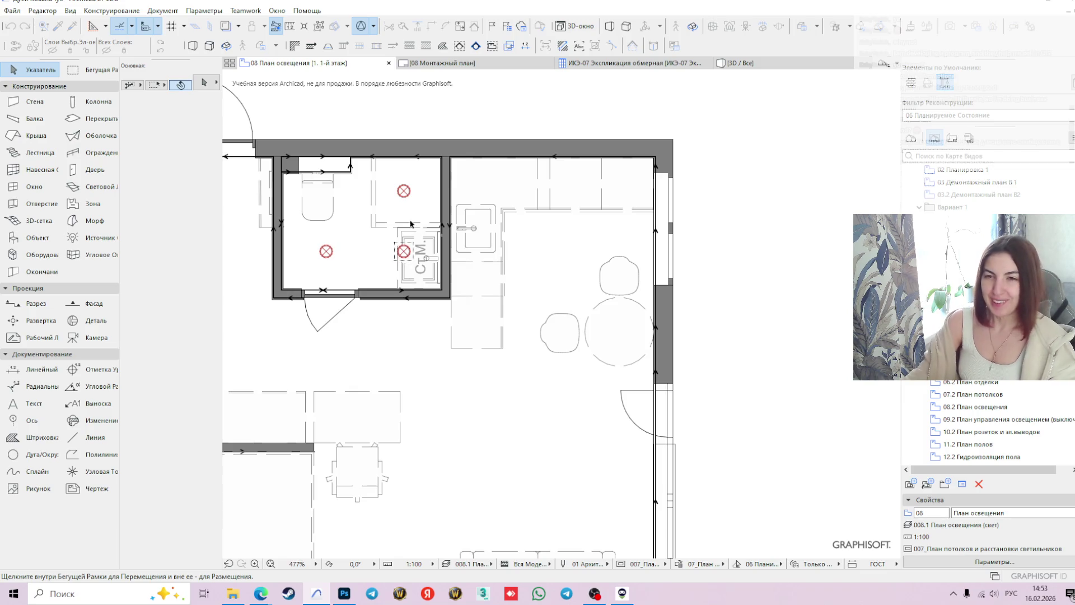
left_click(404, 255)
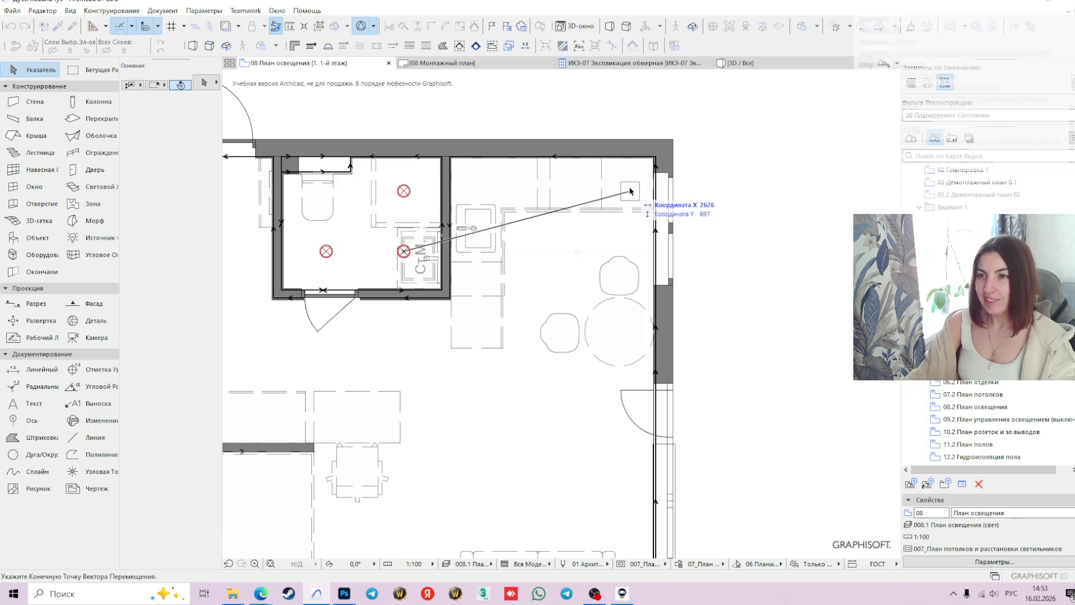
scroll(644, 162, "up", 4)
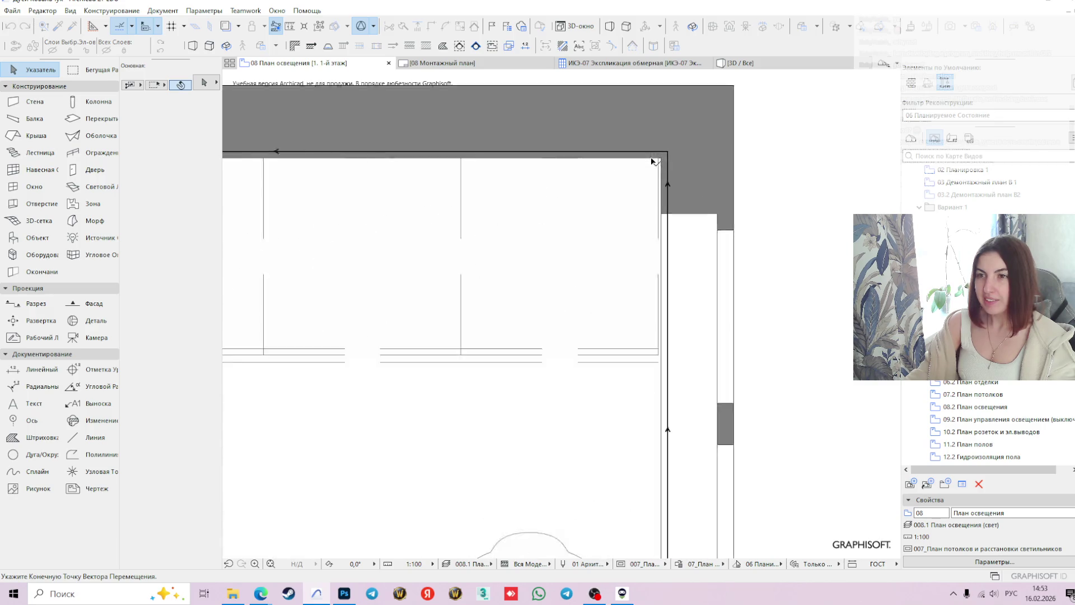
left_click(661, 158)
left_click(660, 158)
- Position the kitchen spot light 800 below the top wall
scroll(477, 428, "down", 3)
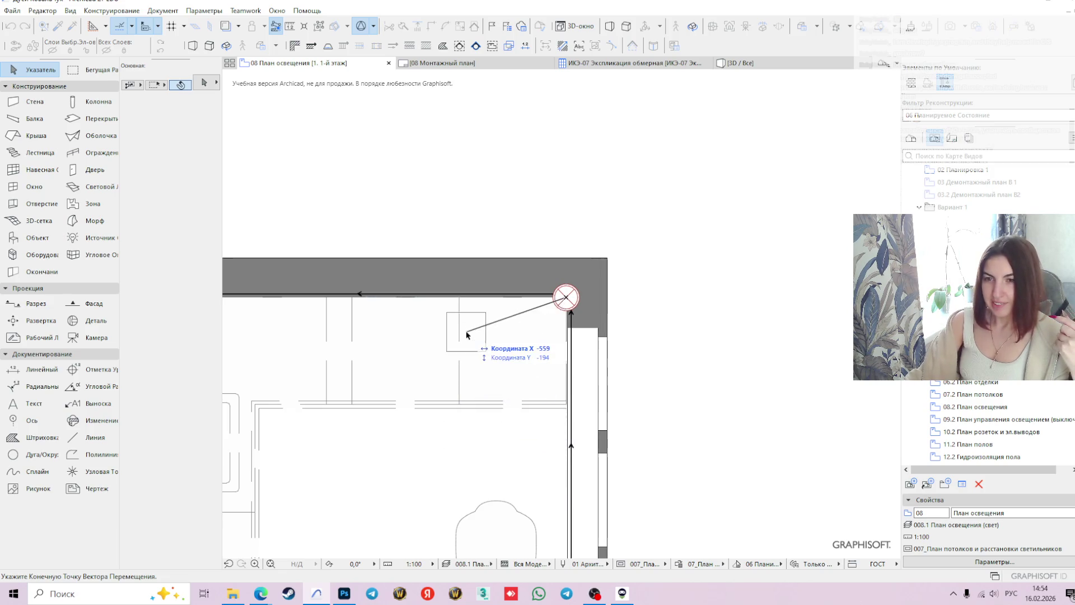
left_click(458, 297)
left_click(458, 297)
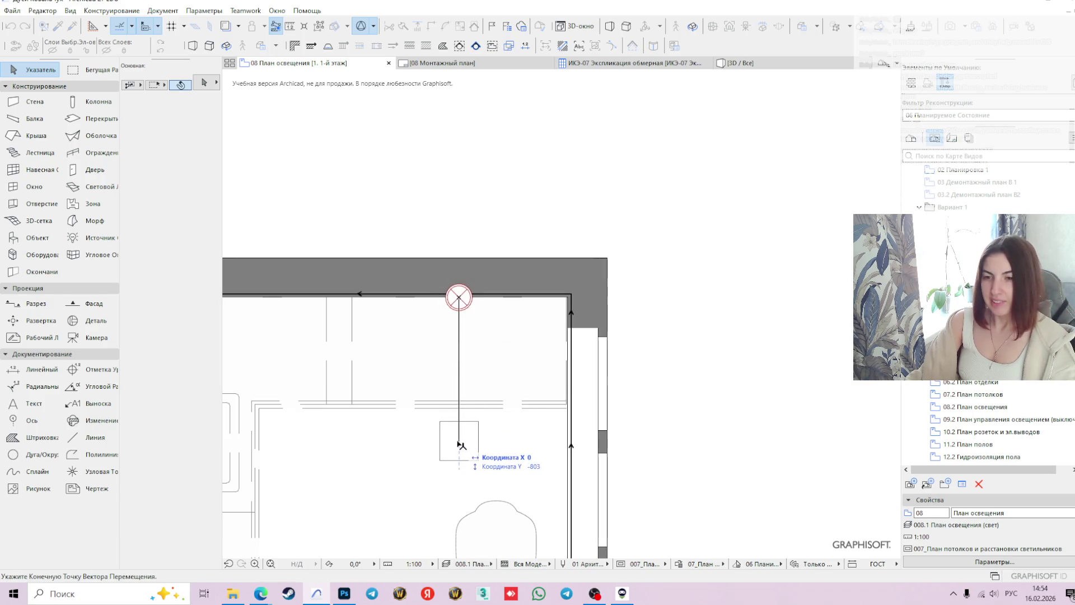
type("800")
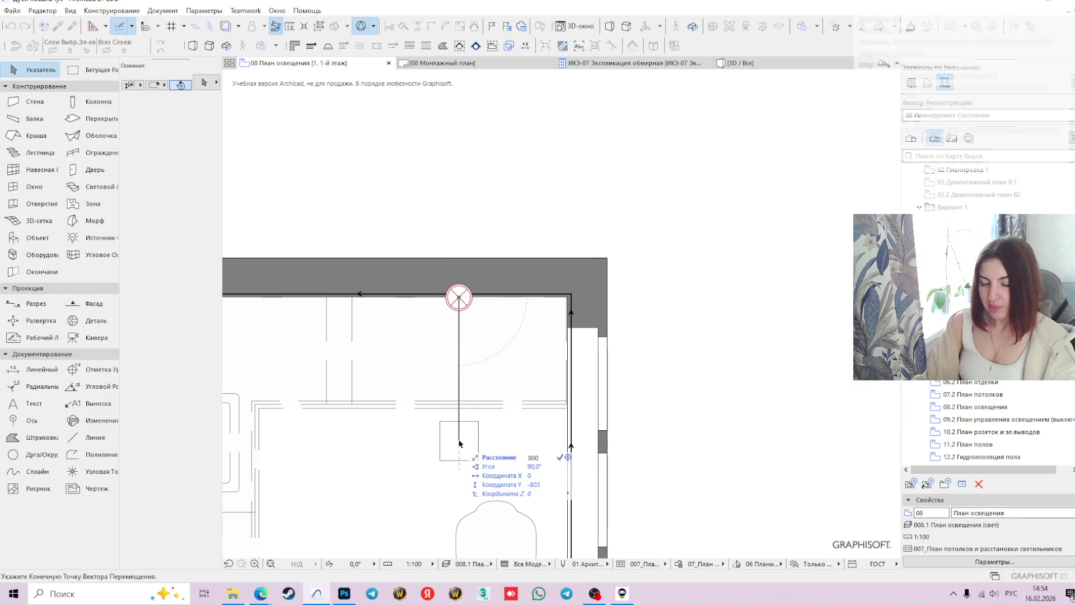
key("Return")
scroll(583, 417, "down", 1)
scroll(566, 403, "down", 1)
scroll(549, 386, "down", 1)
scroll(532, 372, "down", 1)
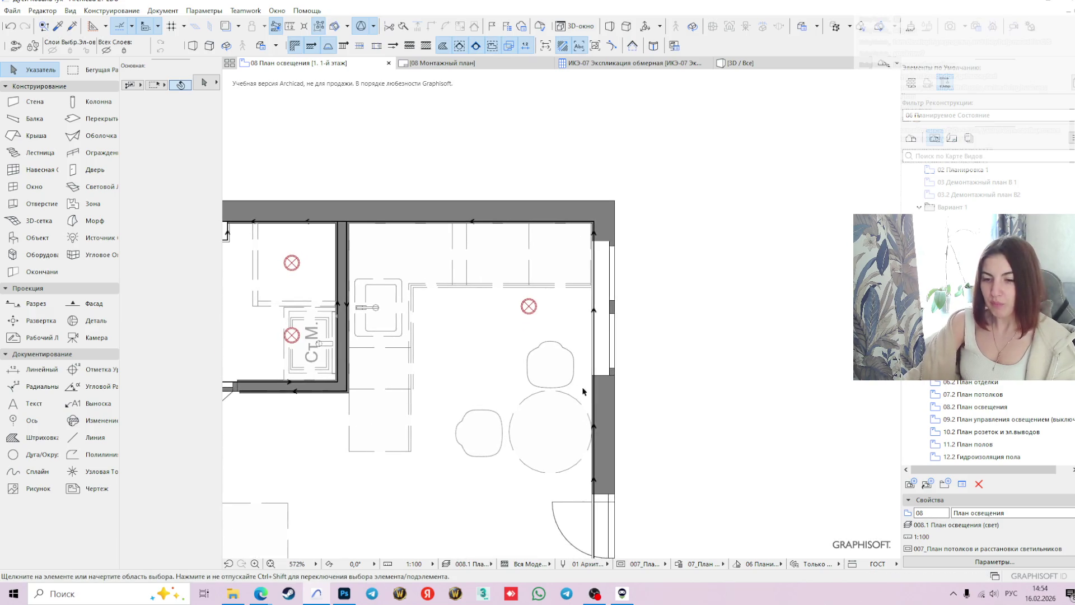
- Copy the kitchen spot light and place it exactly 800 left of the right-hand lamp
left_click(528, 306)
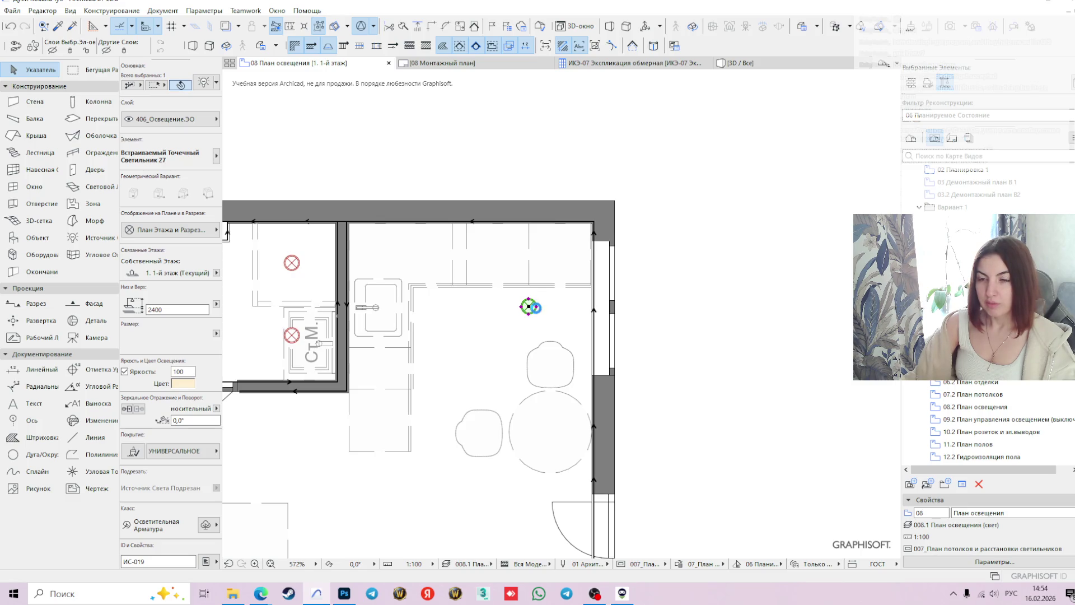
mouse_move(529, 307)
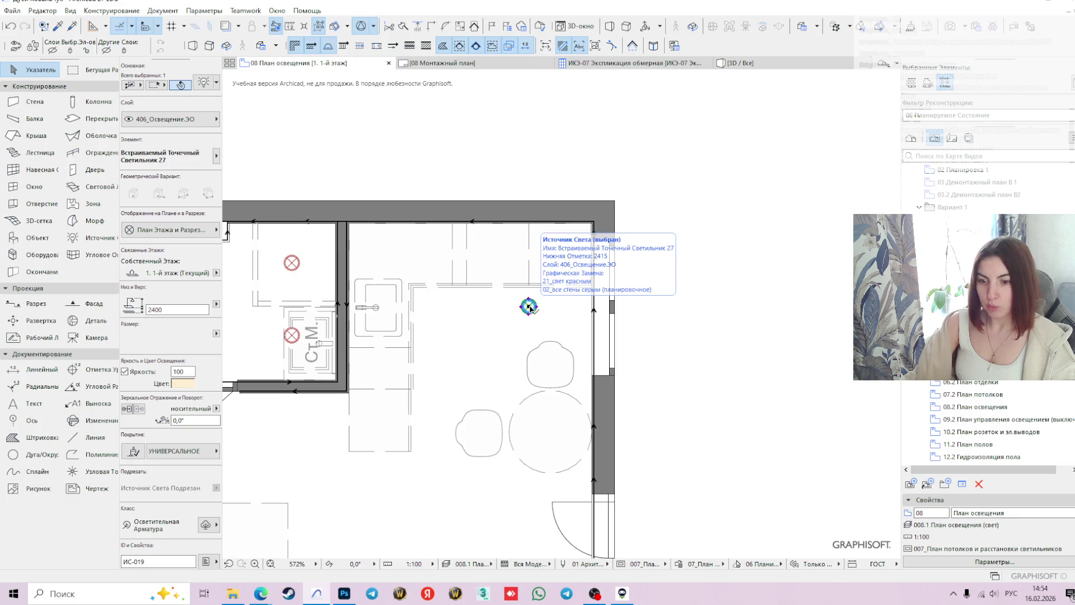
left_click_drag(530, 308, 530, 308)
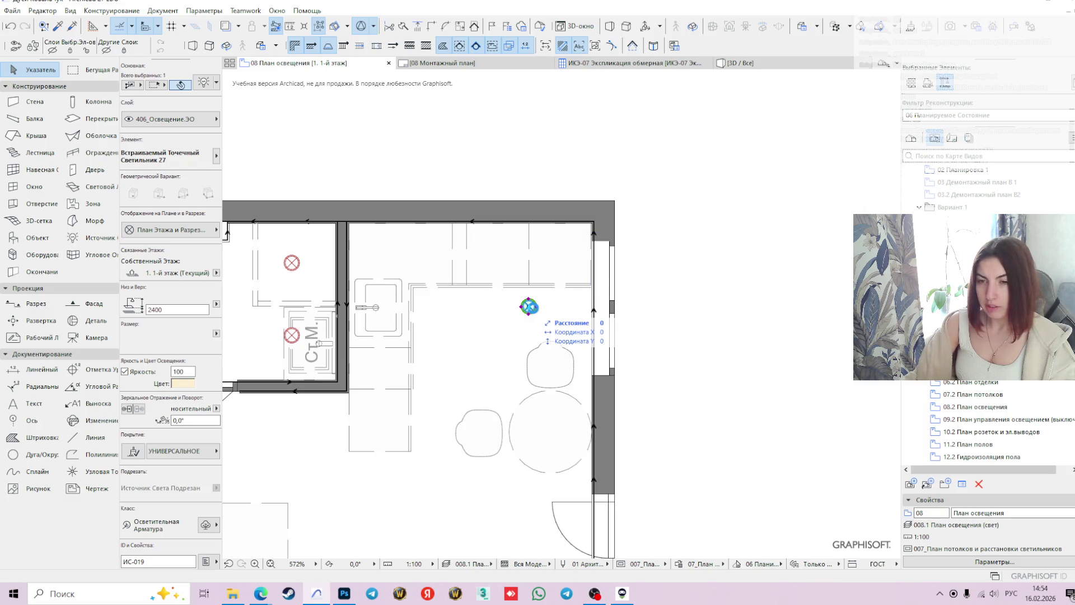
left_click(530, 307)
left_click_drag(529, 308, 452, 307, "ctrl")
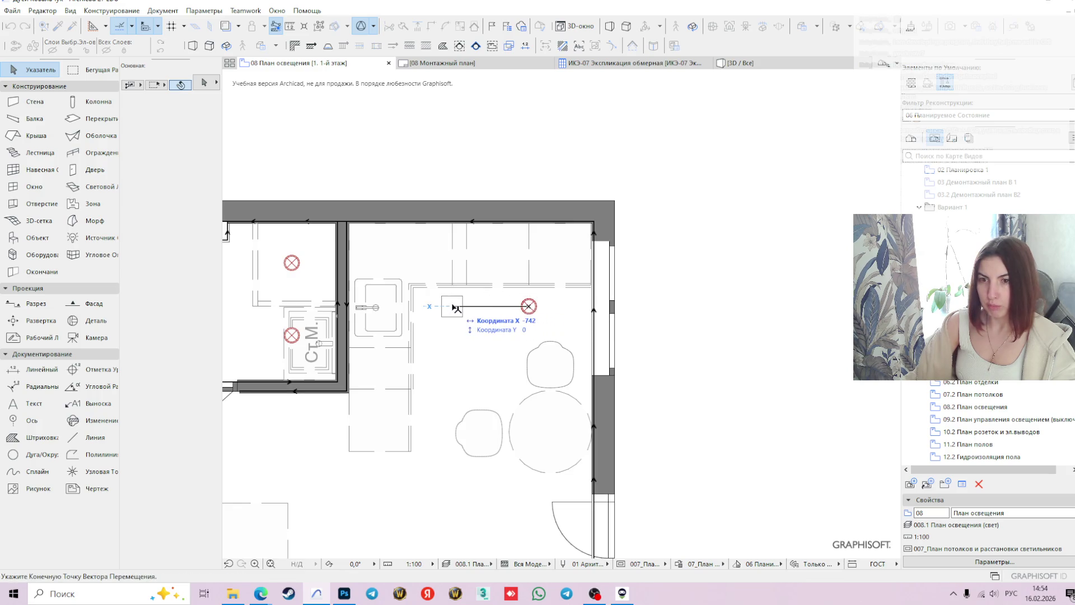
left_click(556, 332)
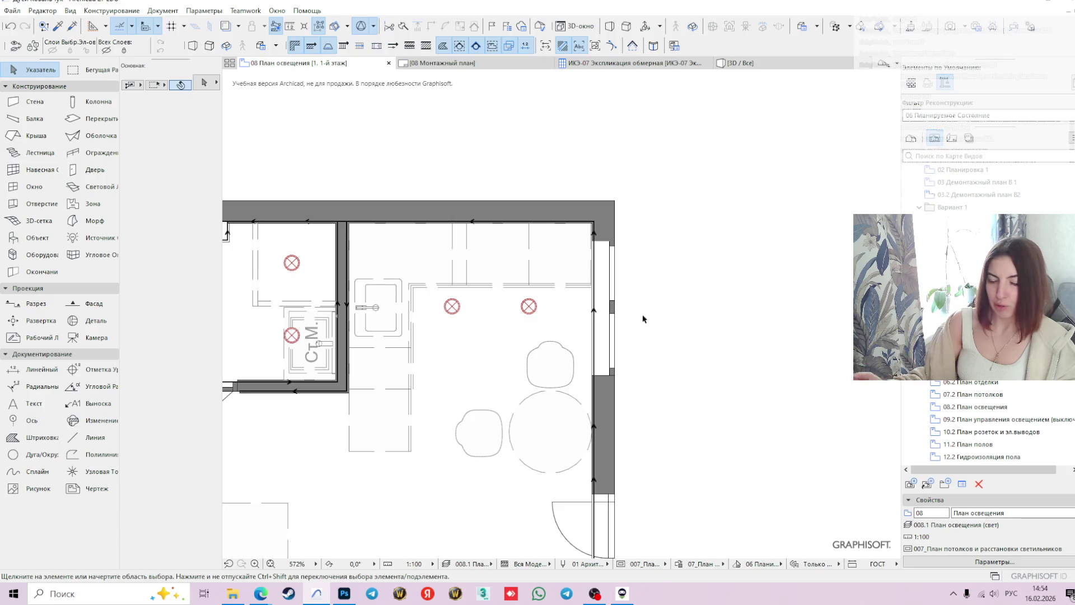
left_click(451, 305)
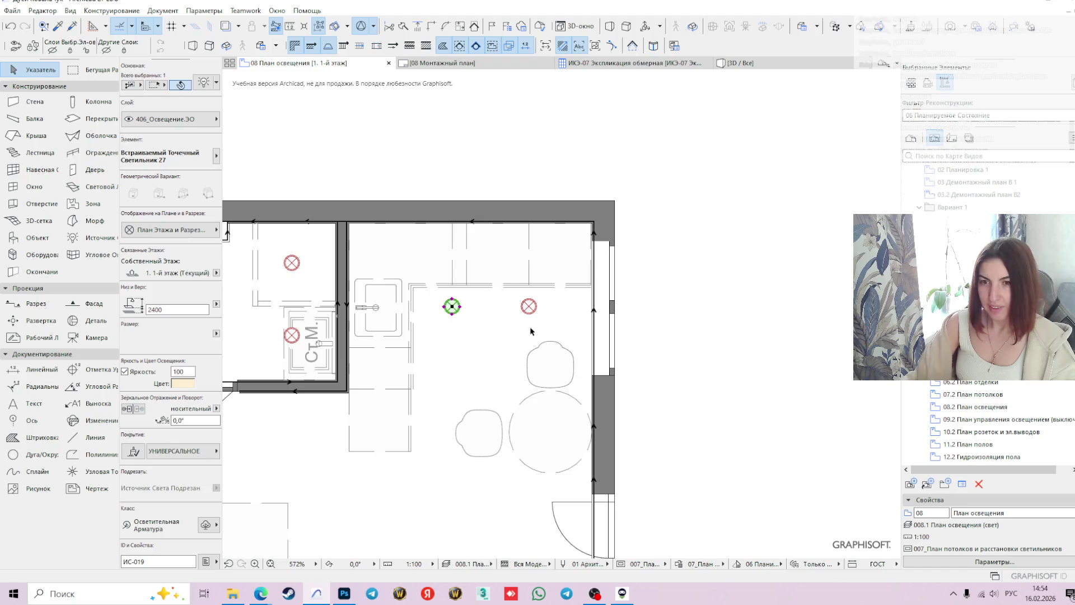
scroll(417, 306, "up", 2)
left_click(470, 309)
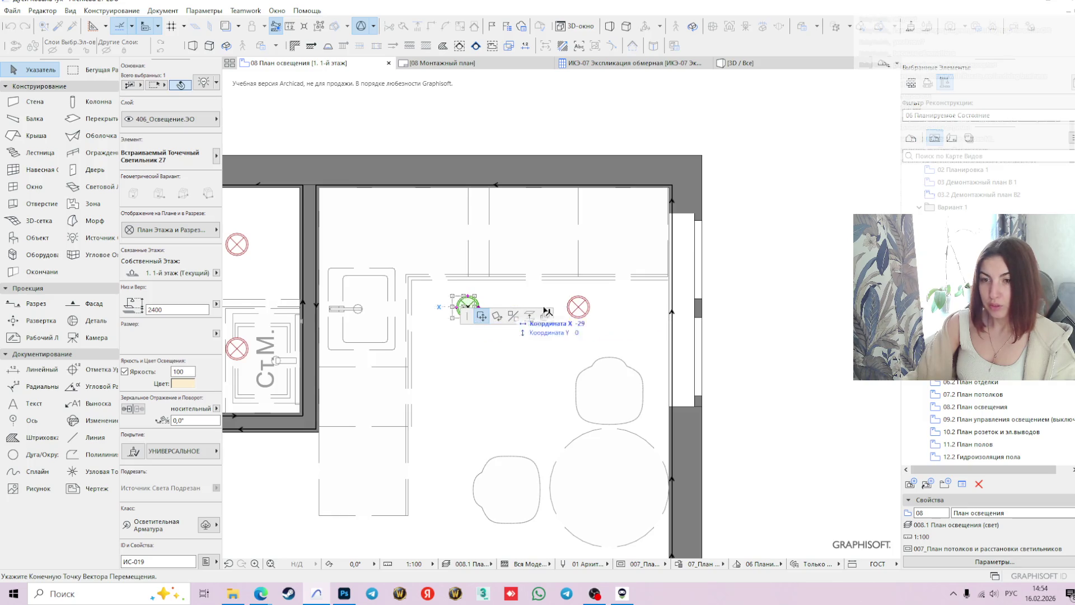
left_click(582, 309)
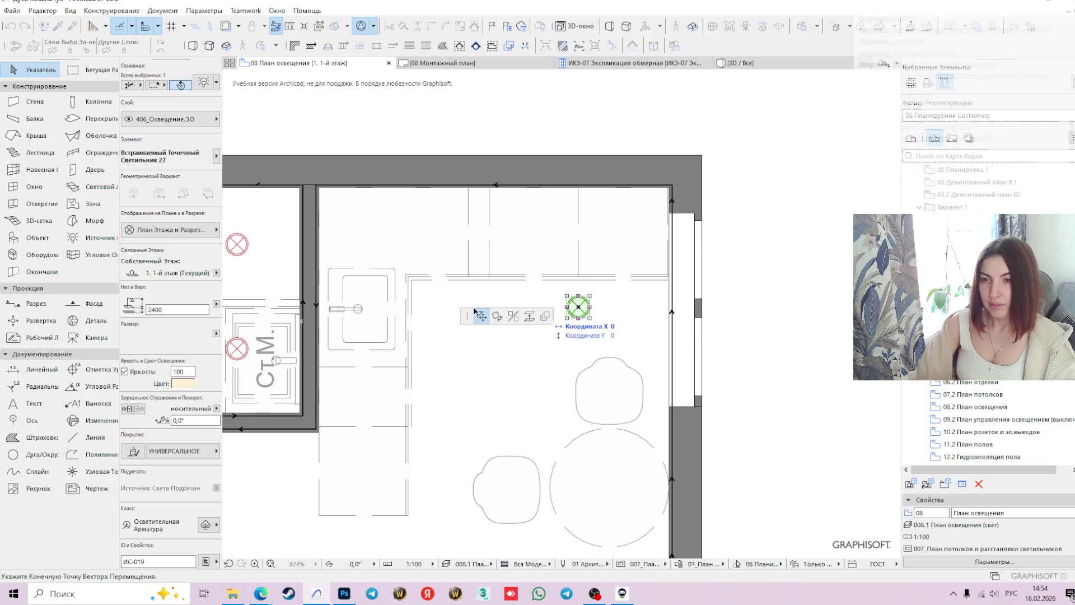
type("800")
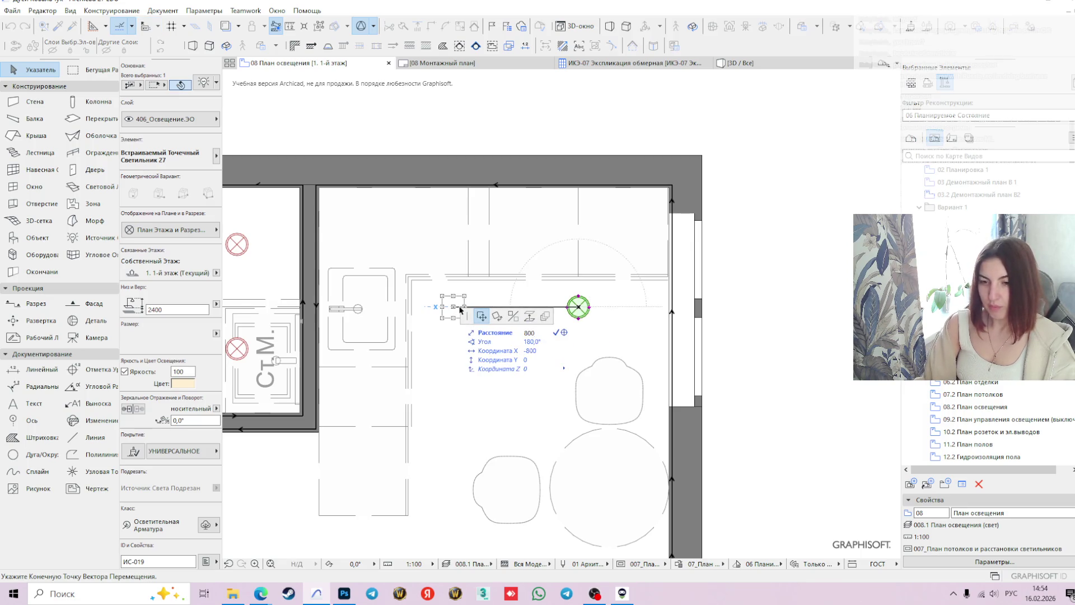
key("Return")
left_click(767, 305)
scroll(588, 430, "down", 2)
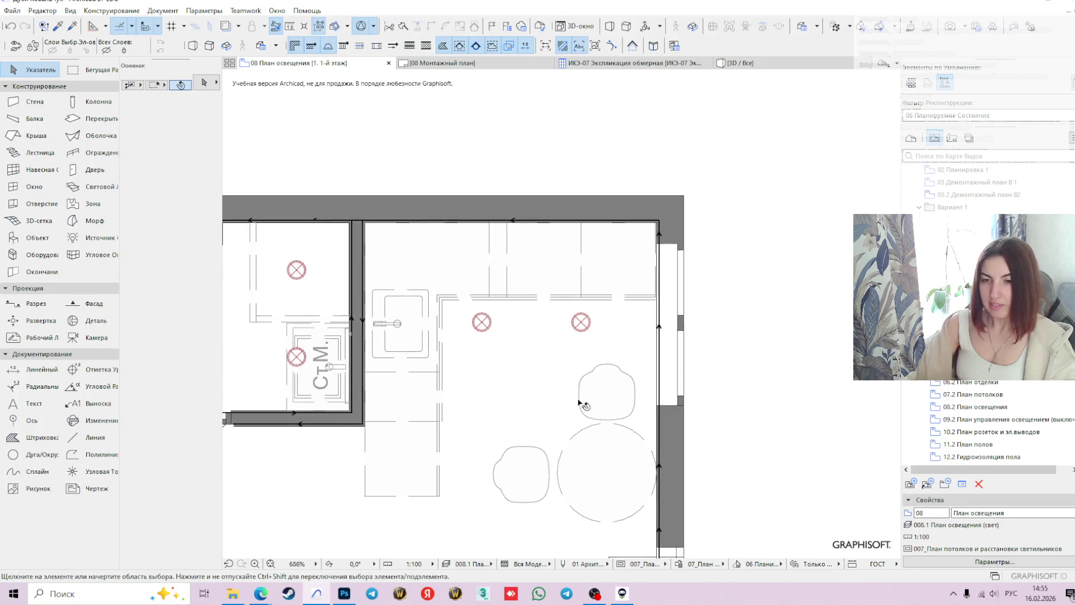
scroll(583, 403, "down", 1)
- Copy the left kitchen lamp 800 straight down to add a third light
left_click(493, 258)
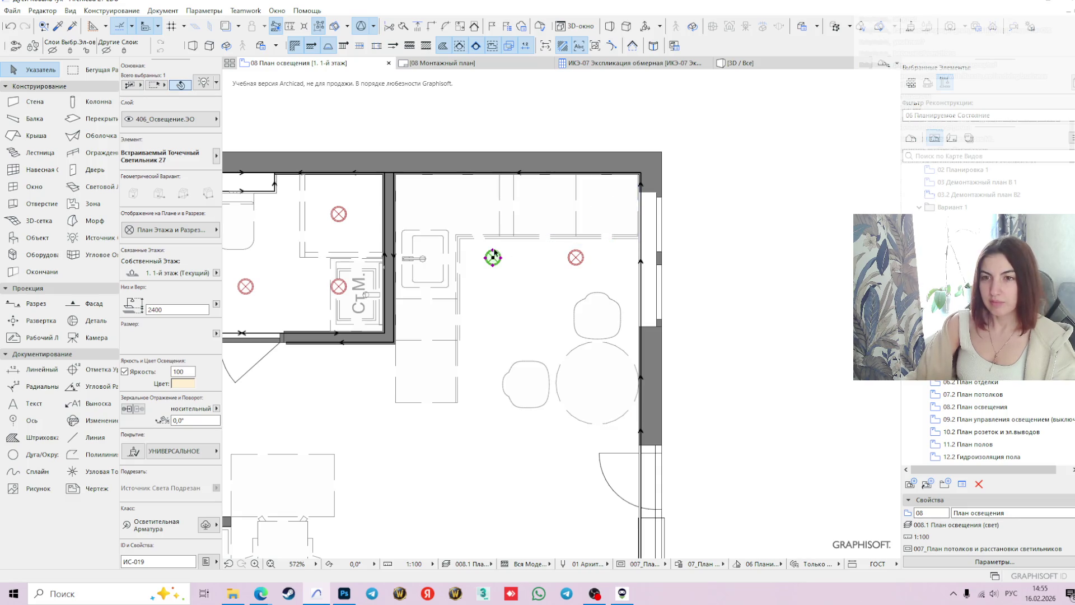
left_click(493, 257)
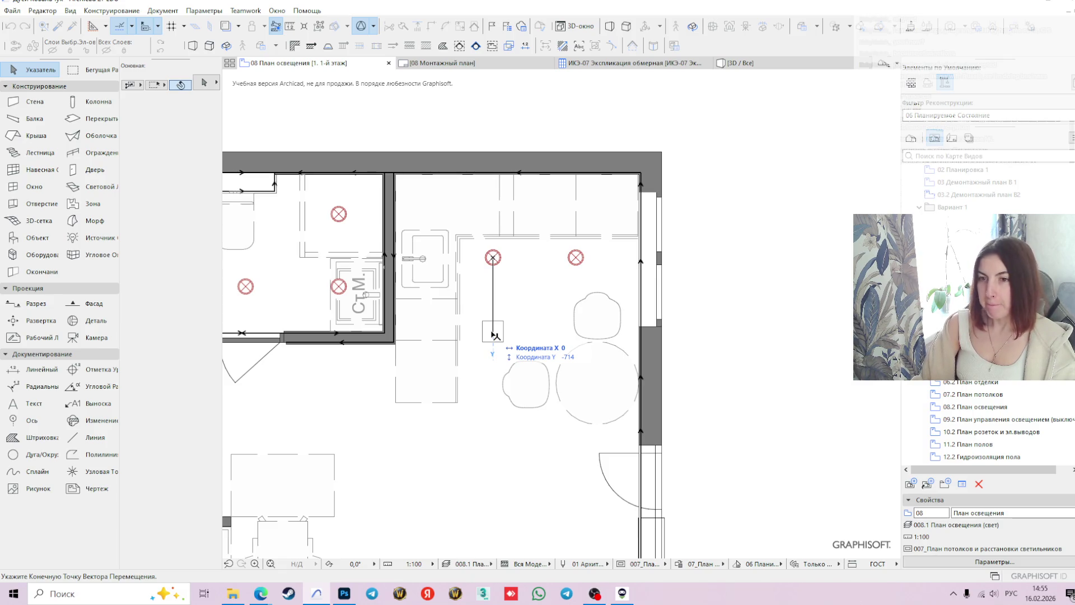
type("800")
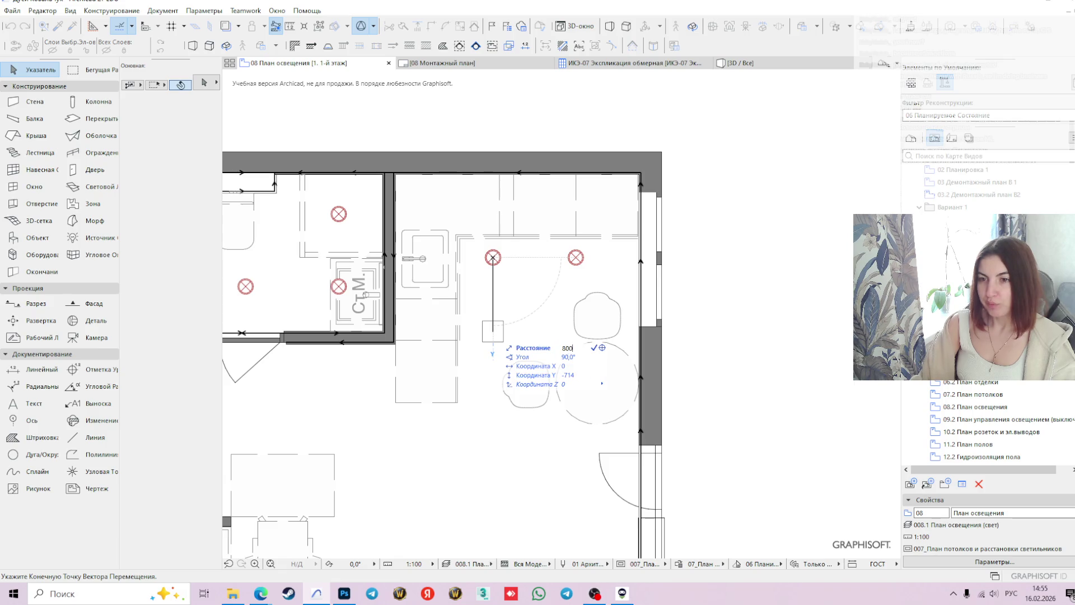
key("Return")
scroll(713, 317, "down", 2)
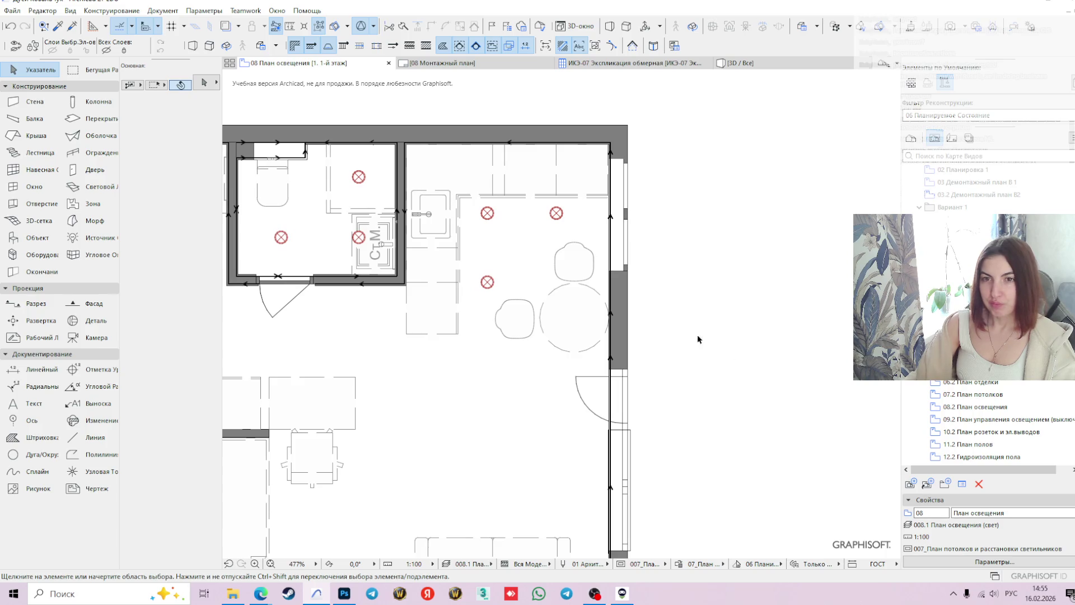
middle_click_drag(454, 256, 575, 239)
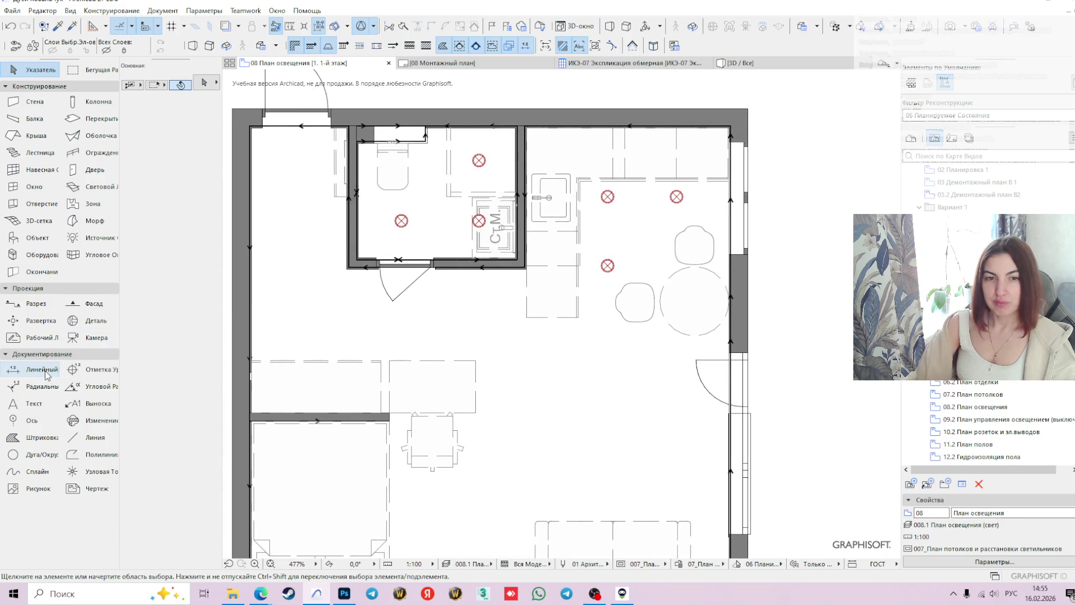
- Switch to Linear Dimension and set its layer to 108_Размер света, found by searching 'размер'
left_click(39, 369)
left_click(168, 119)
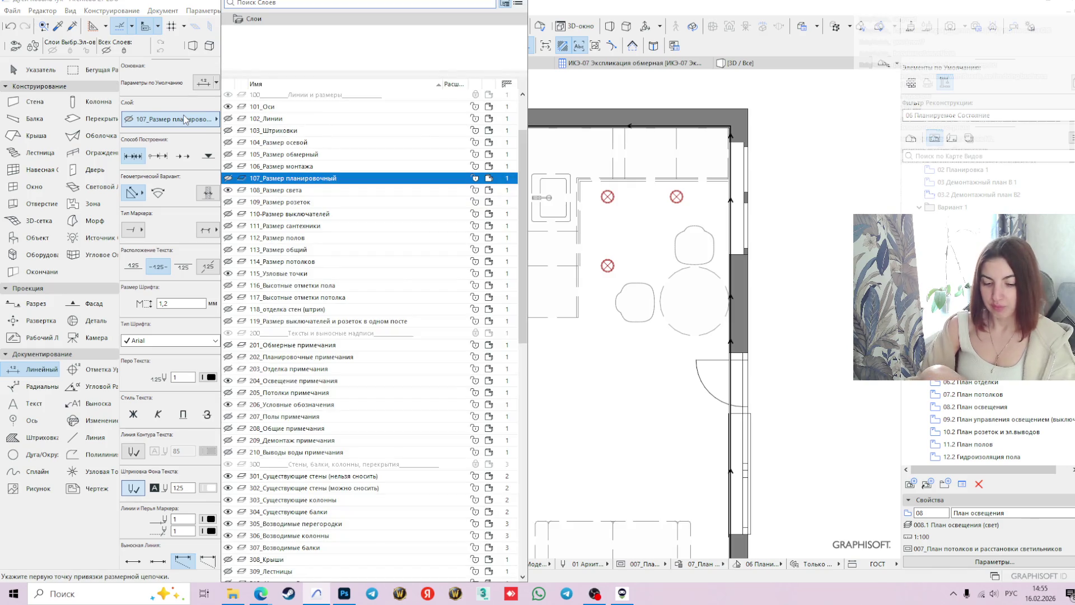
type("размер")
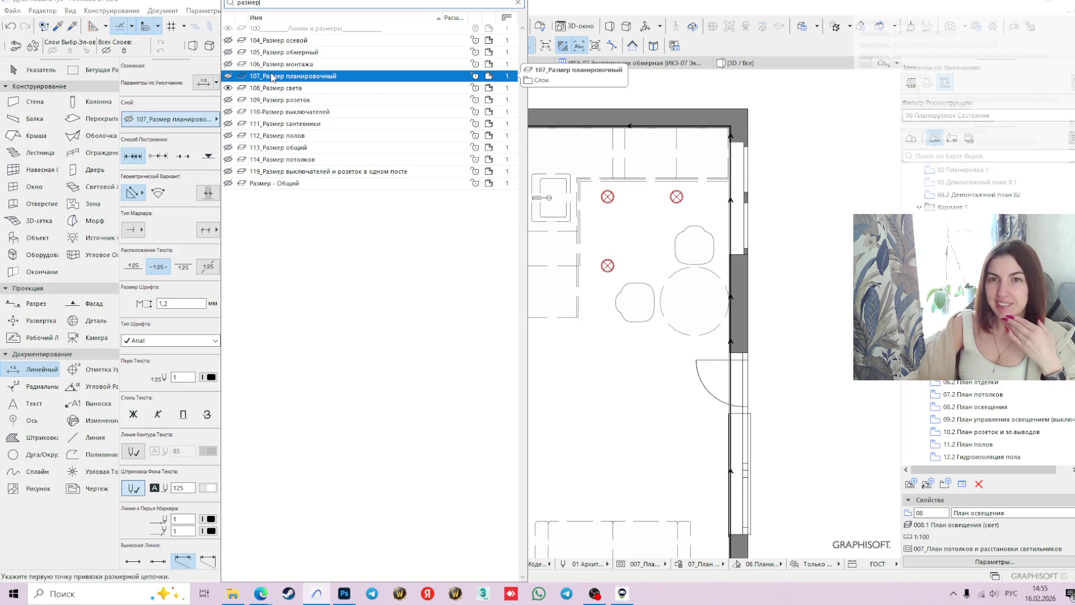
left_click(283, 88, "shift")
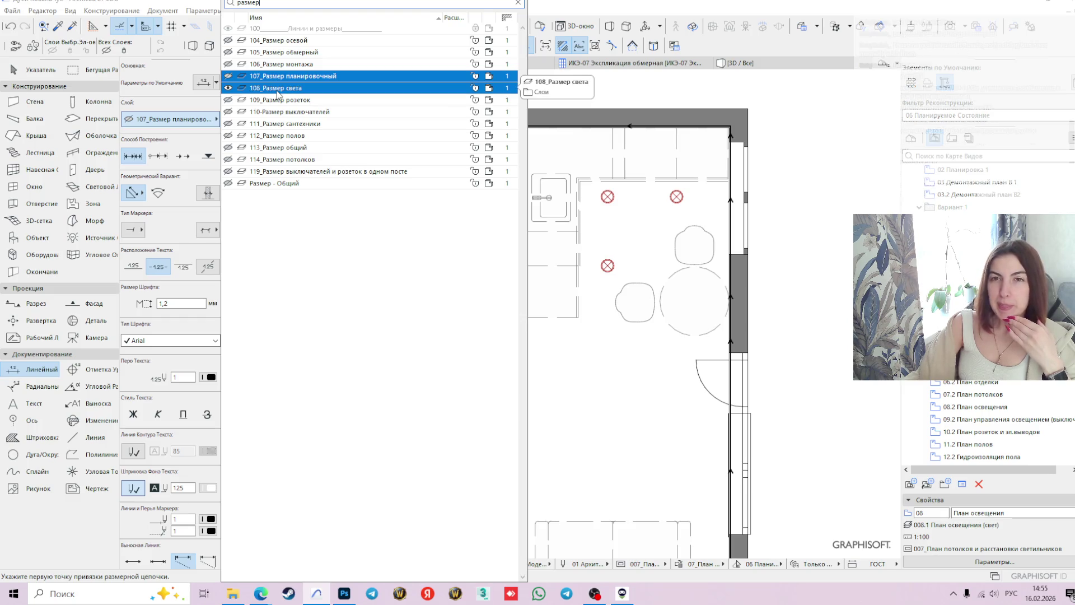
left_click(278, 90)
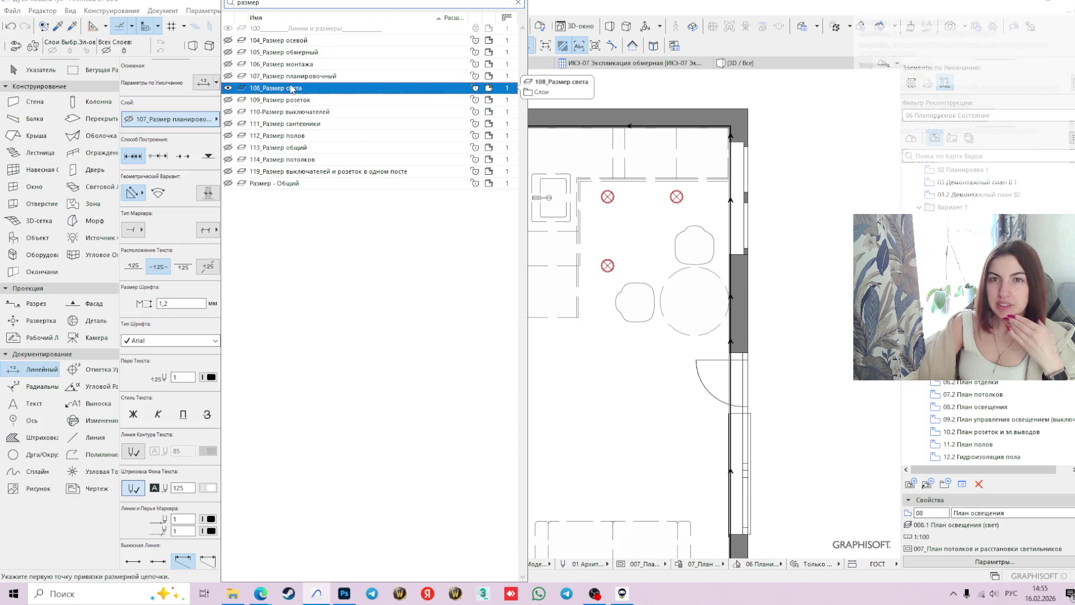
key("Return")
scroll(390, 218, "up", 2)
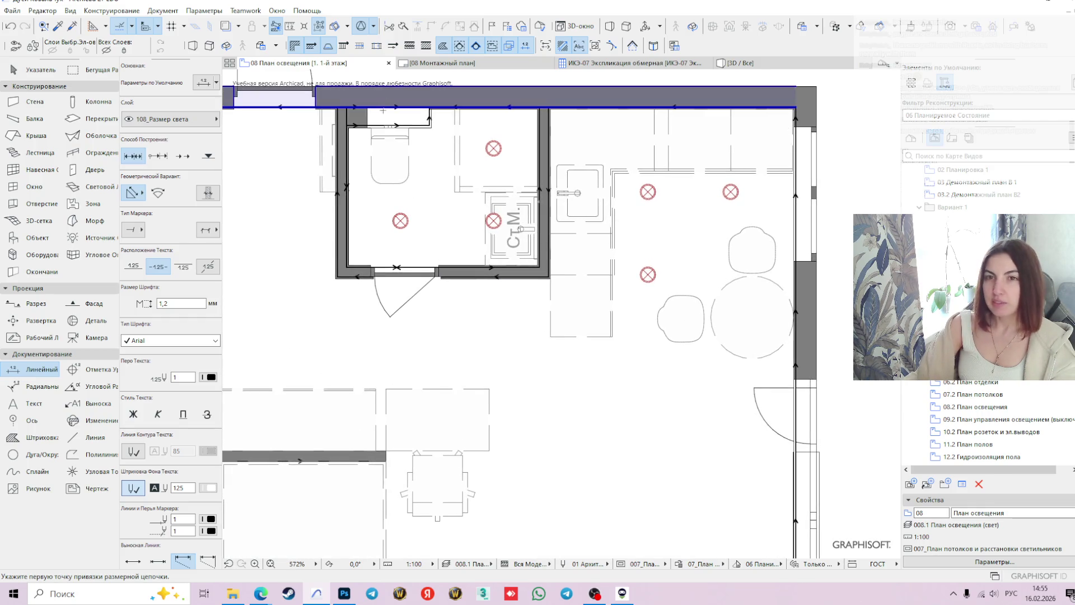
scroll(366, 261, "up", 2)
scroll(395, 212, "up", 1)
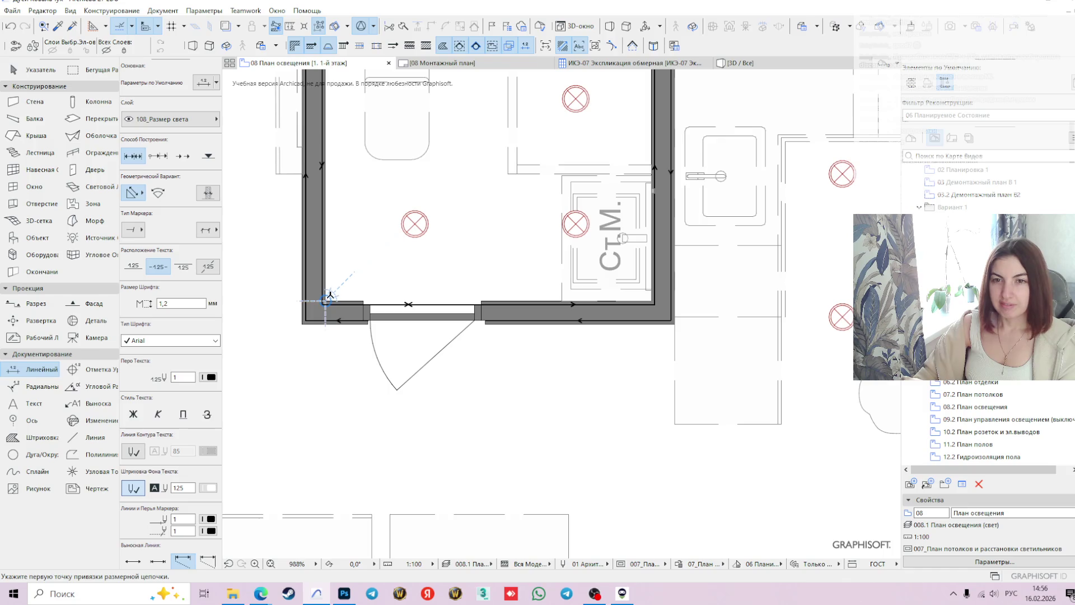
- Start the bathroom chain at the inner bottom-left wall corner and finish the horizontal 500/900/422 chain
scroll(326, 302, "up", 4)
left_click(324, 301)
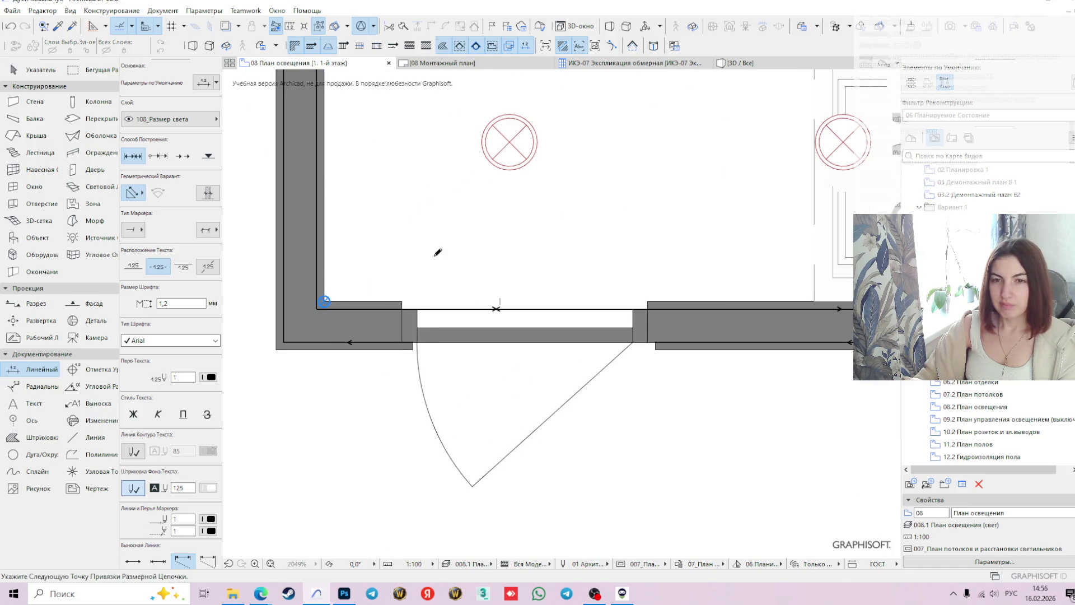
scroll(655, 161, "down", 2)
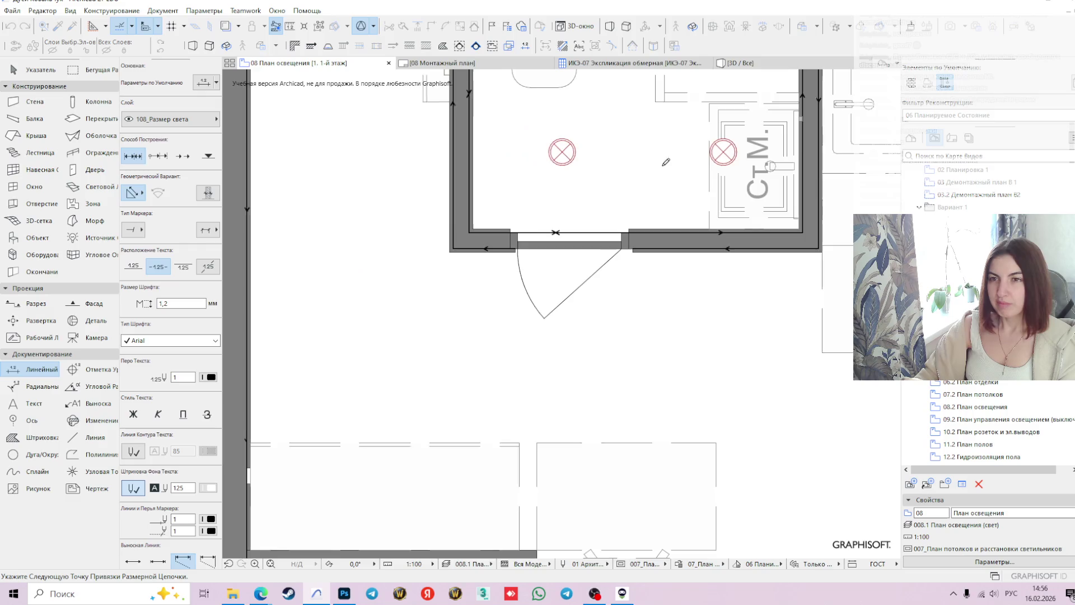
scroll(555, 224, "down", 1)
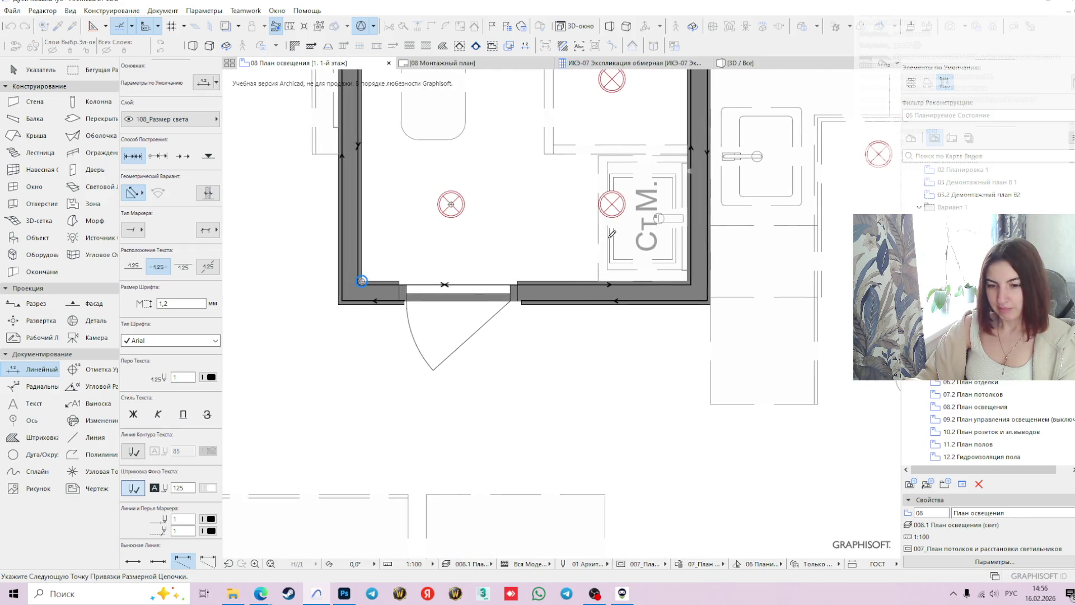
double_click(642, 222)
scroll(491, 247, "down", 2)
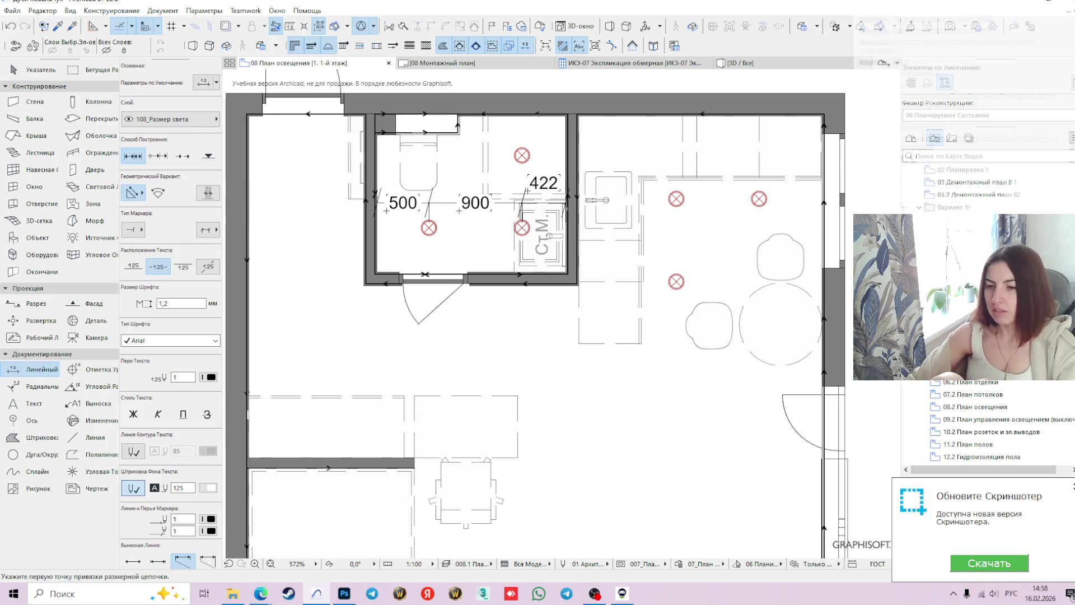
- Dimension the bathroom lamps vertically from top to bottom wall corner, reading 380/700/430
left_click(1073, 492)
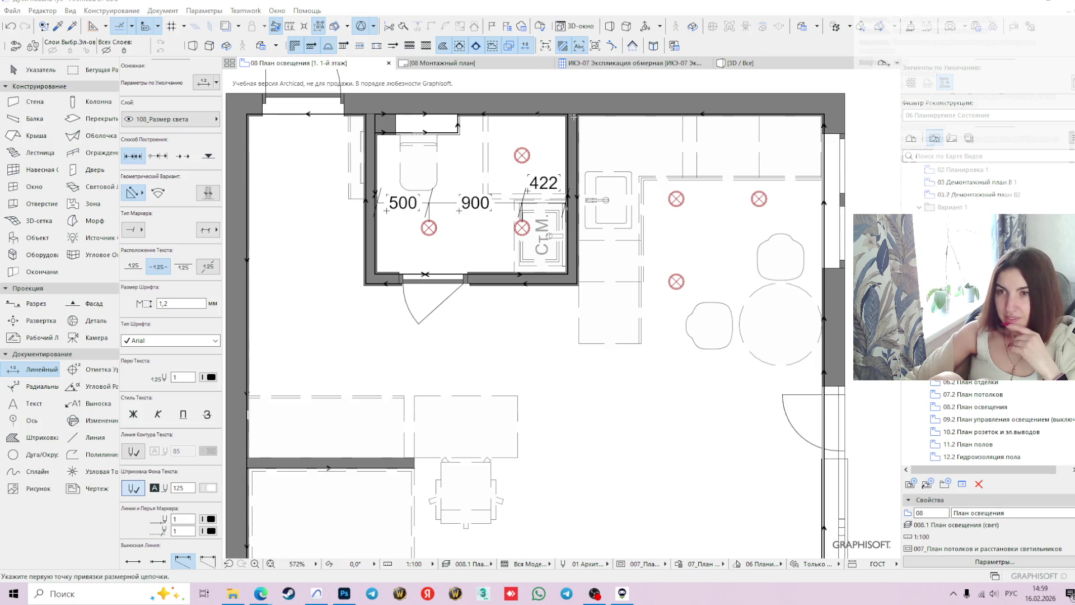
scroll(566, 115, "up", 3)
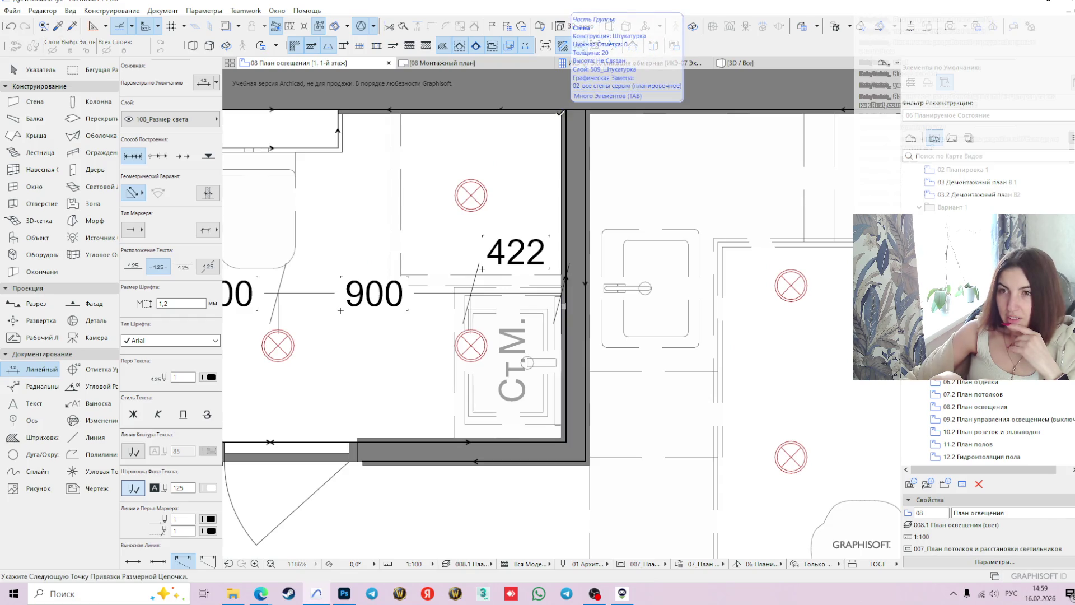
left_click(561, 114)
left_click(475, 193)
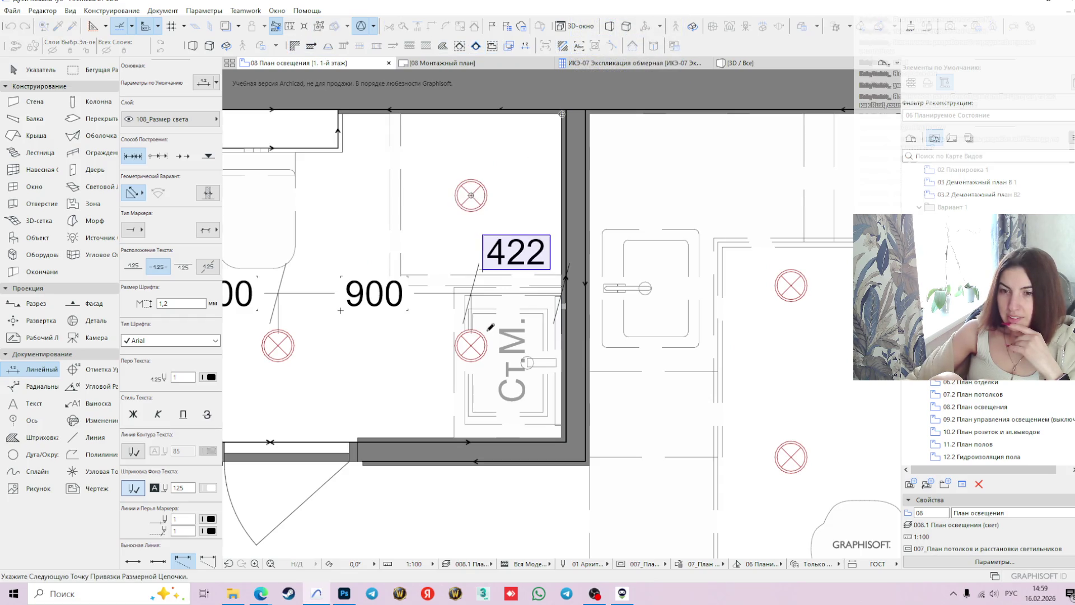
left_click(474, 346)
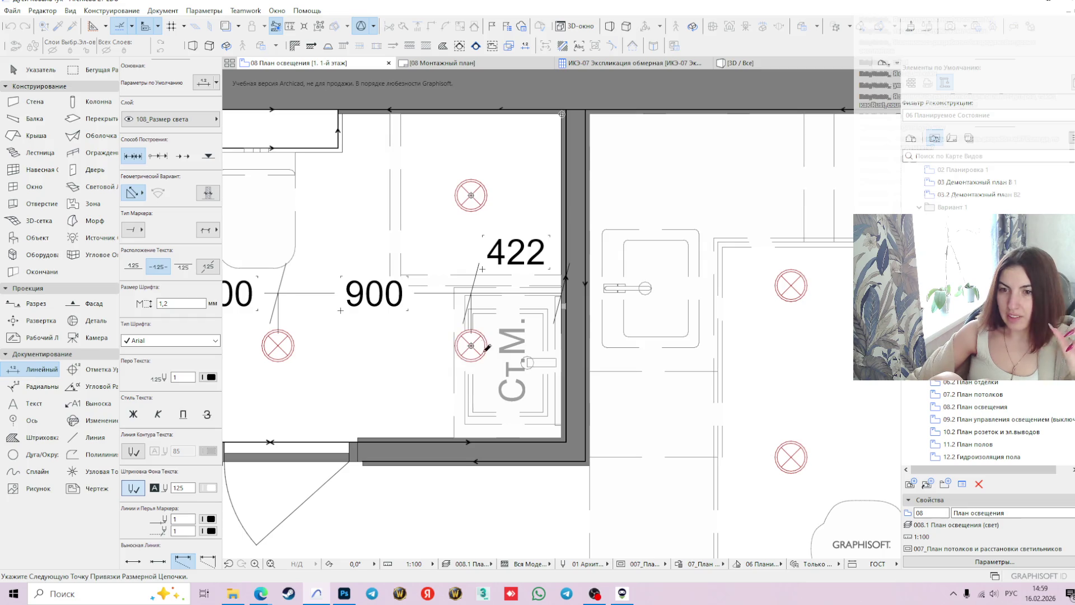
scroll(565, 430, "up", 2)
left_click(562, 441)
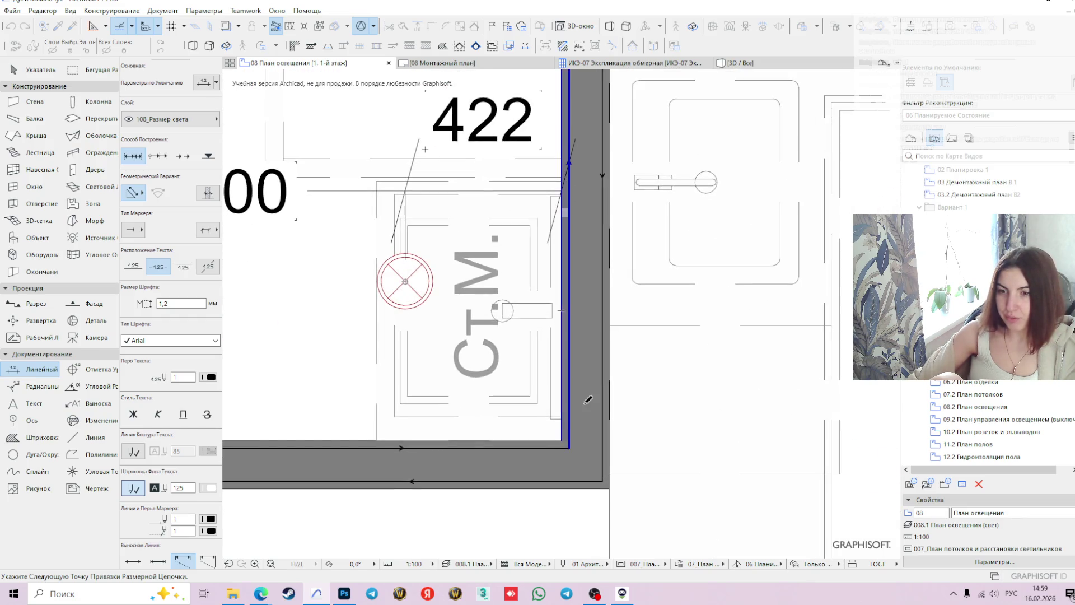
scroll(579, 398, "down", 2)
double_click(434, 338)
left_click(448, 280)
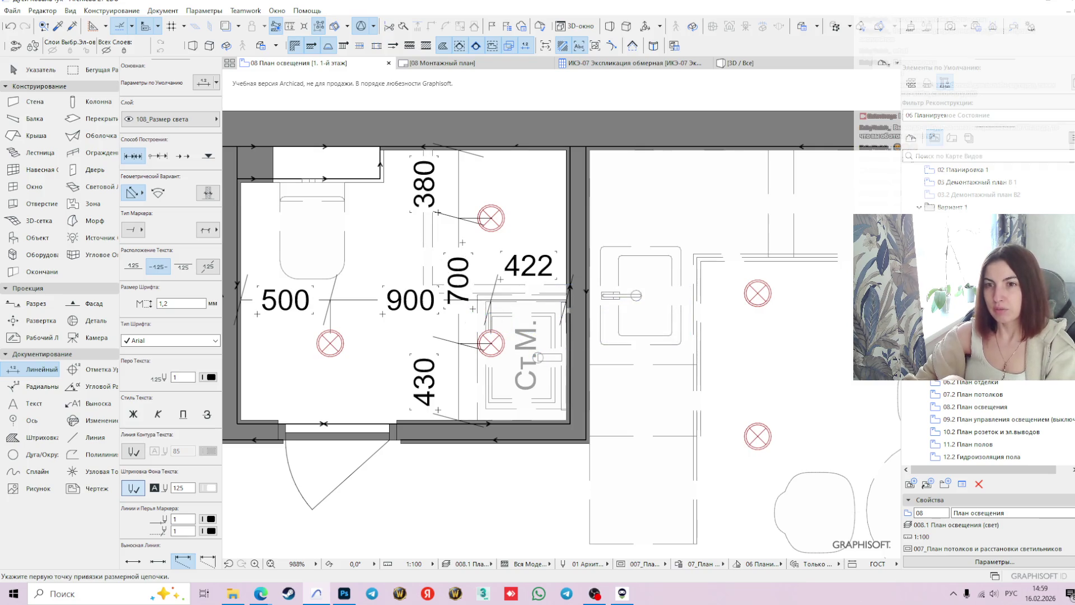
- Shift the bathroom's vertical chain slightly right and move its 380 and 430 labels clear of the lamps
left_click(459, 236, "shift")
left_click(458, 235)
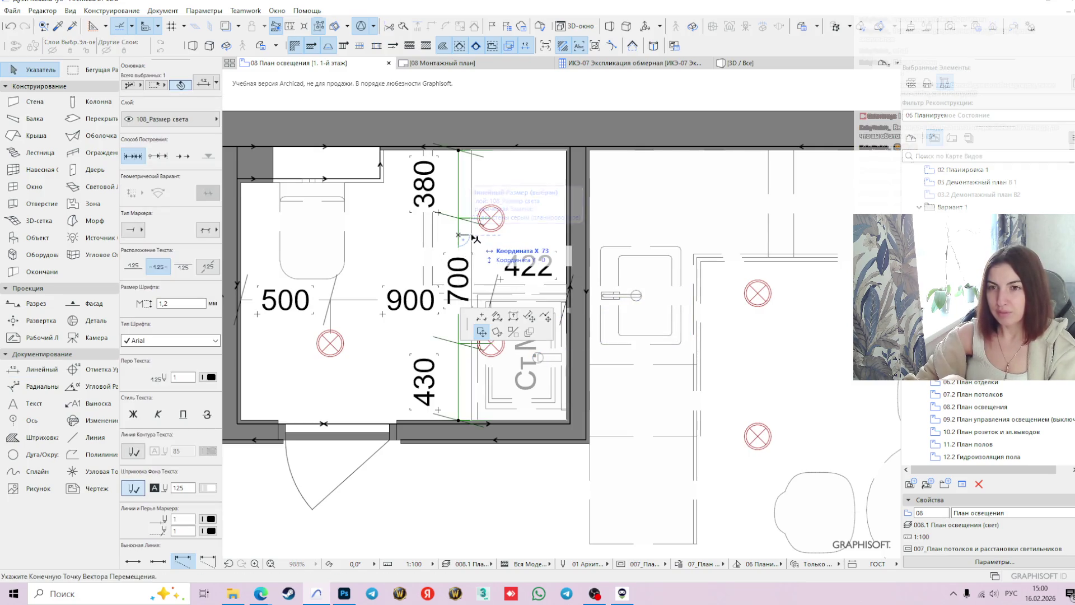
left_click(474, 238)
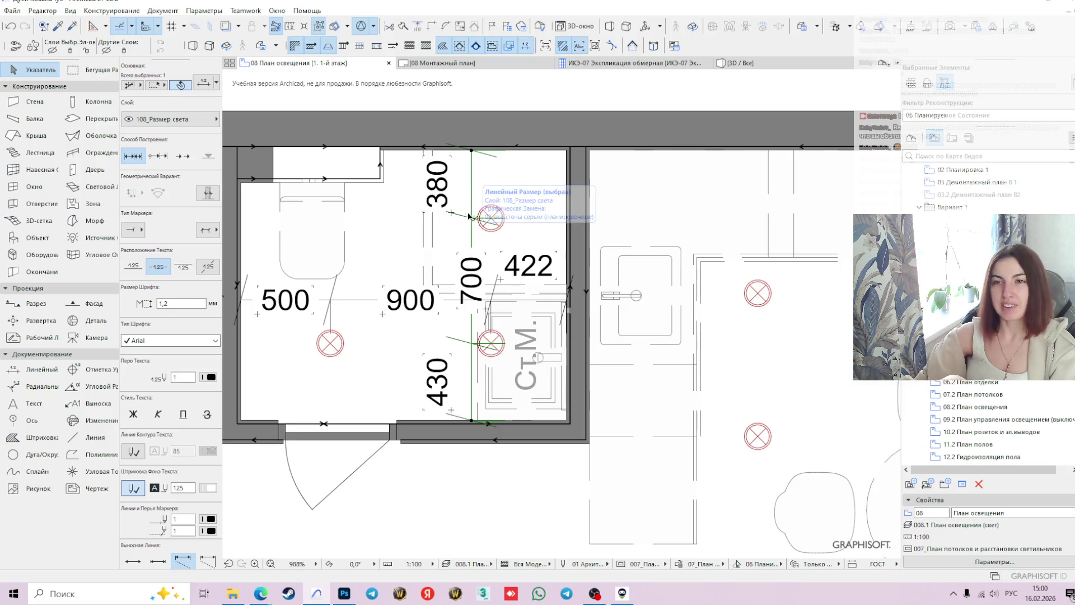
left_click(455, 213)
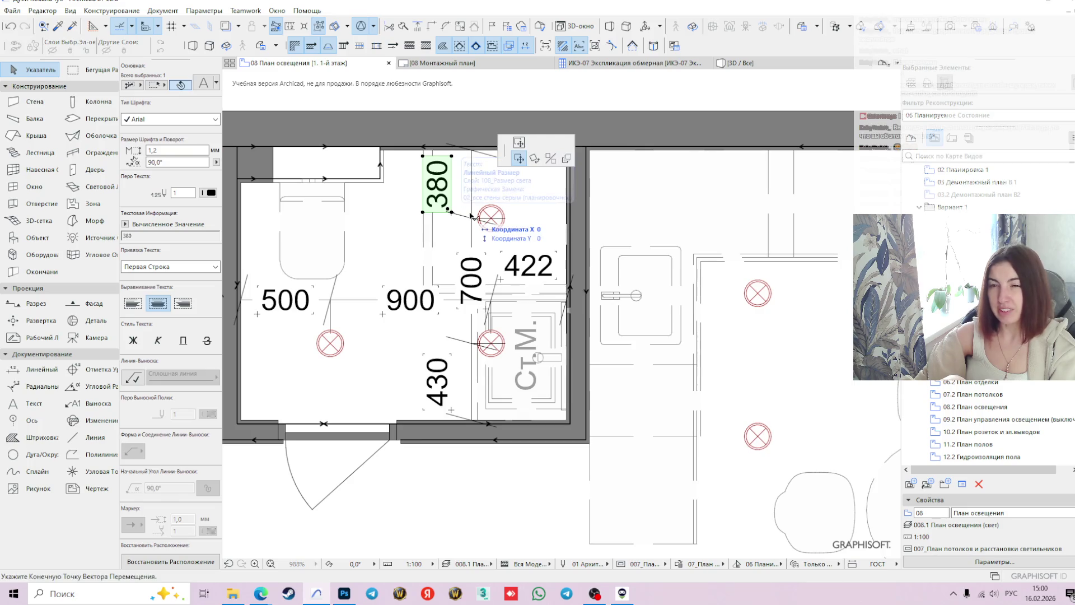
left_click(457, 213)
left_click(471, 216)
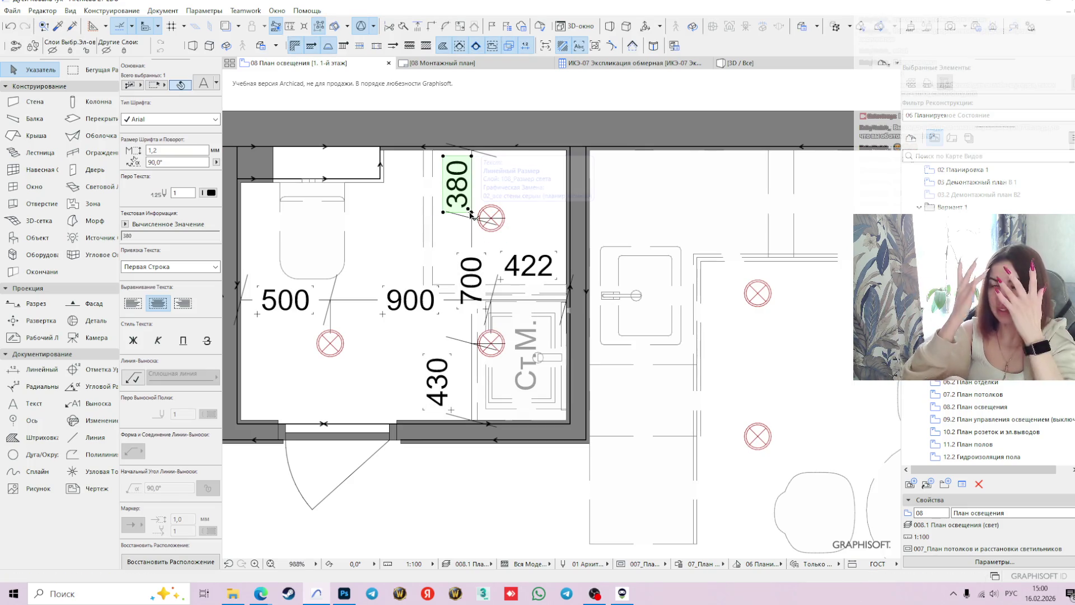
left_click(452, 412)
left_click(453, 411)
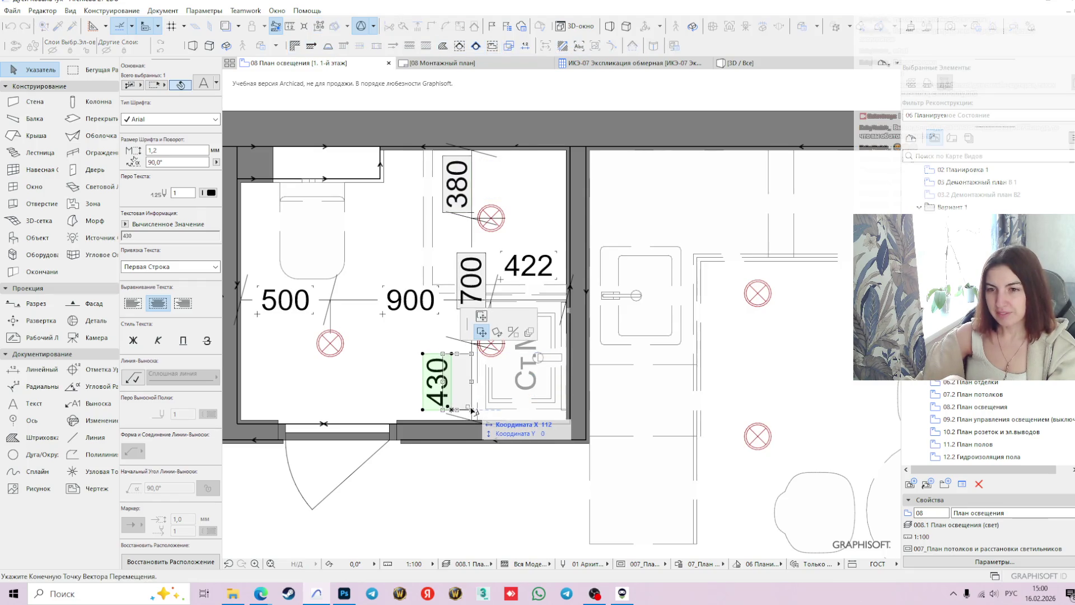
left_click(472, 409)
scroll(336, 257, "down", 2)
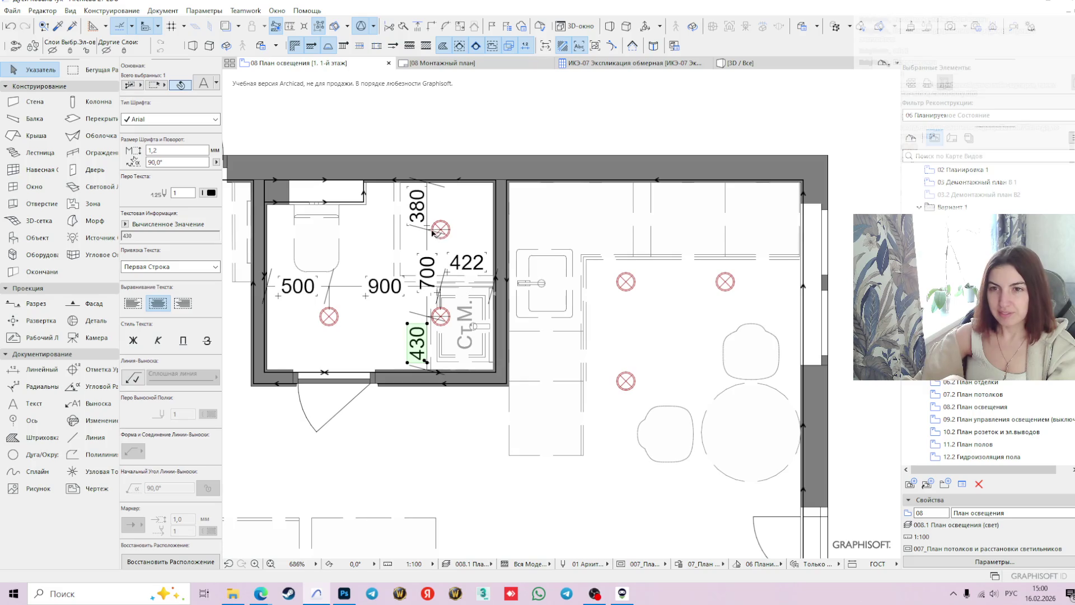
left_click(442, 230)
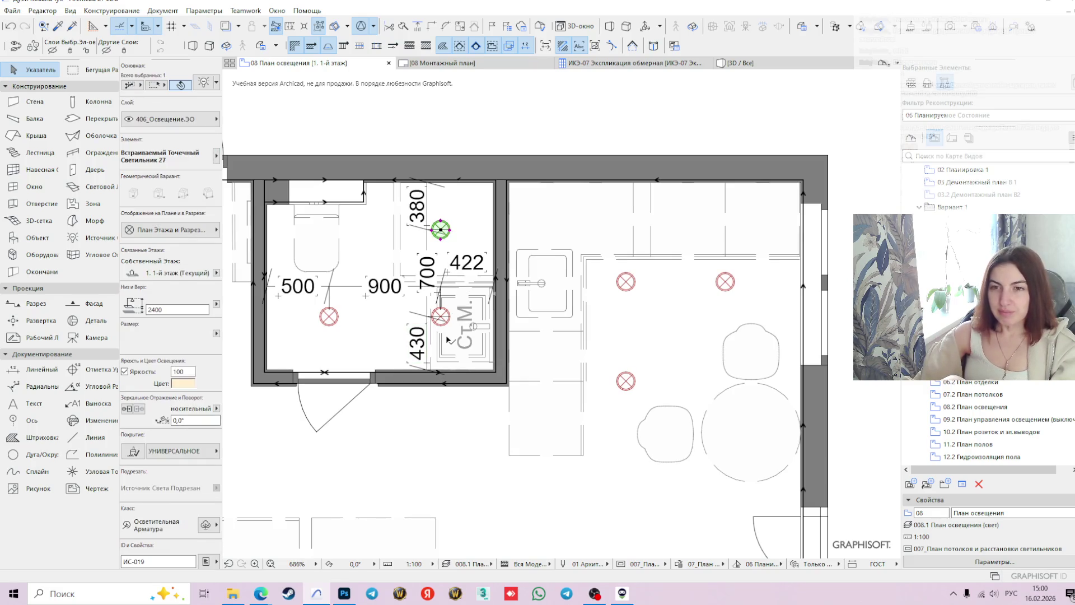
- Move both bathroom lights by a tracker distance so dimensions read 500/902/420 and 410/700/400
left_click(442, 320, "shift")
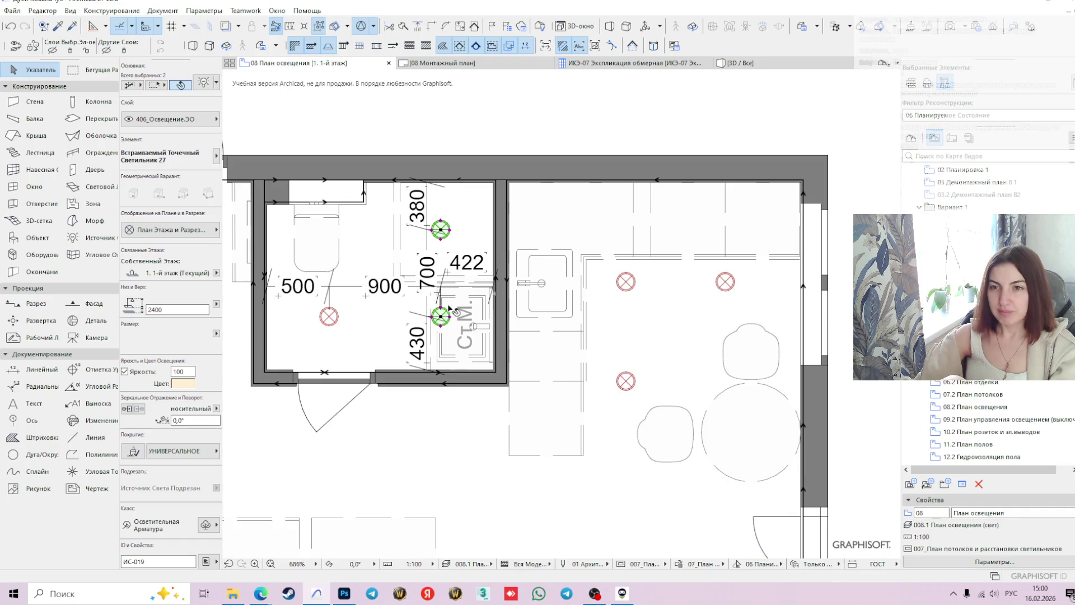
scroll(447, 311, "up", 2)
scroll(442, 323, "down", 1)
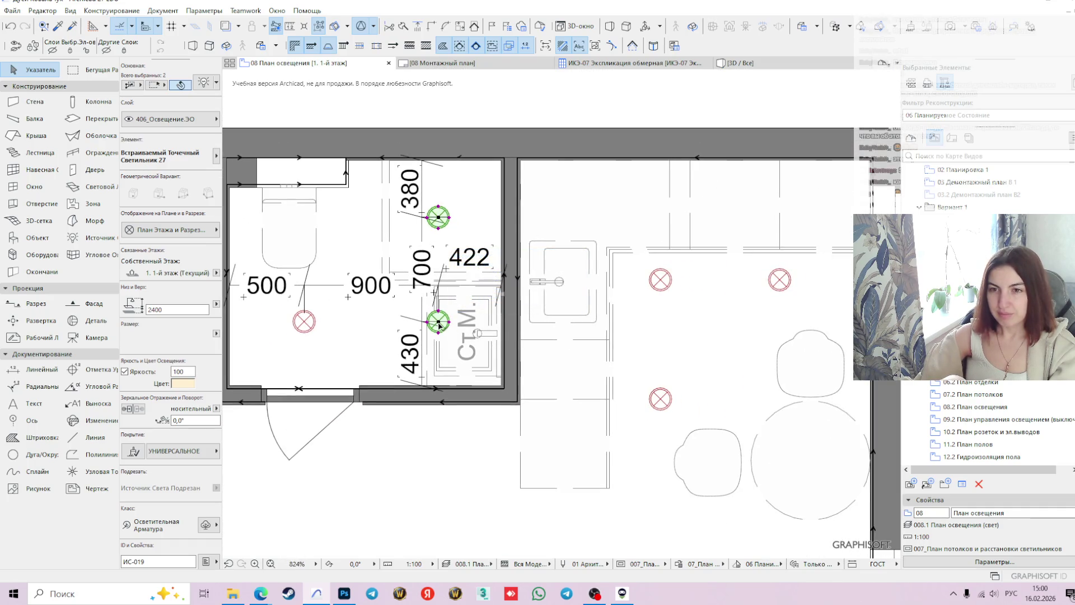
left_click(439, 323)
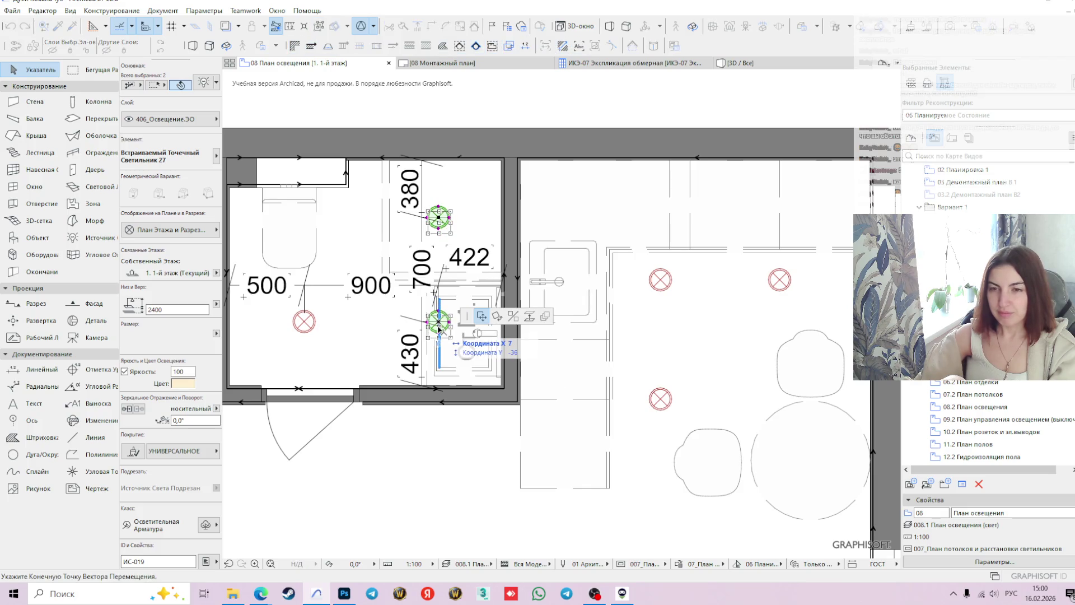
key("Tab")
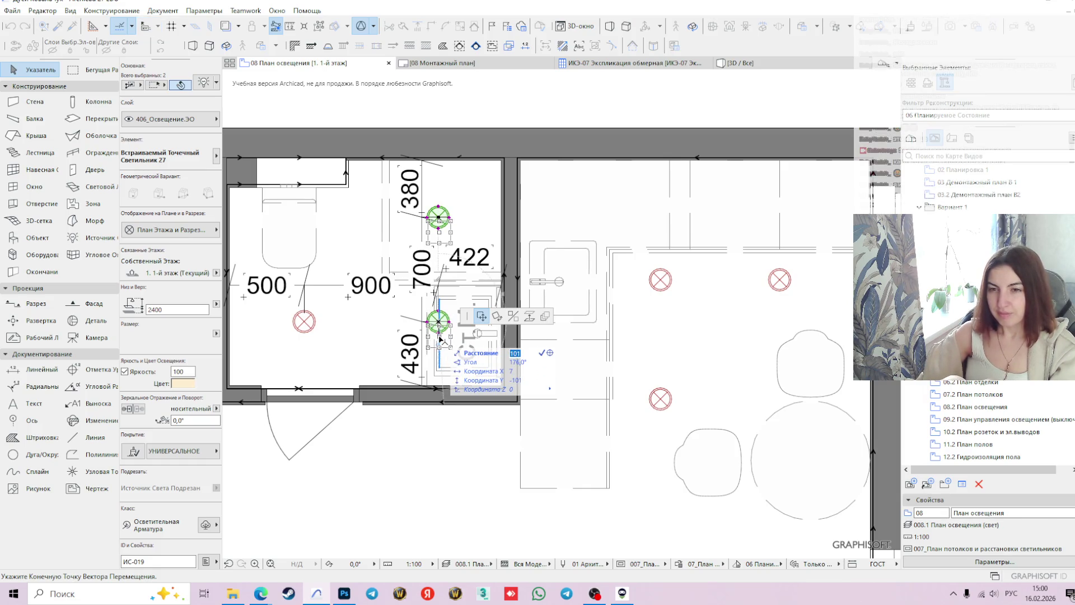
type("30")
key("Return")
scroll(467, 264, "down", 1)
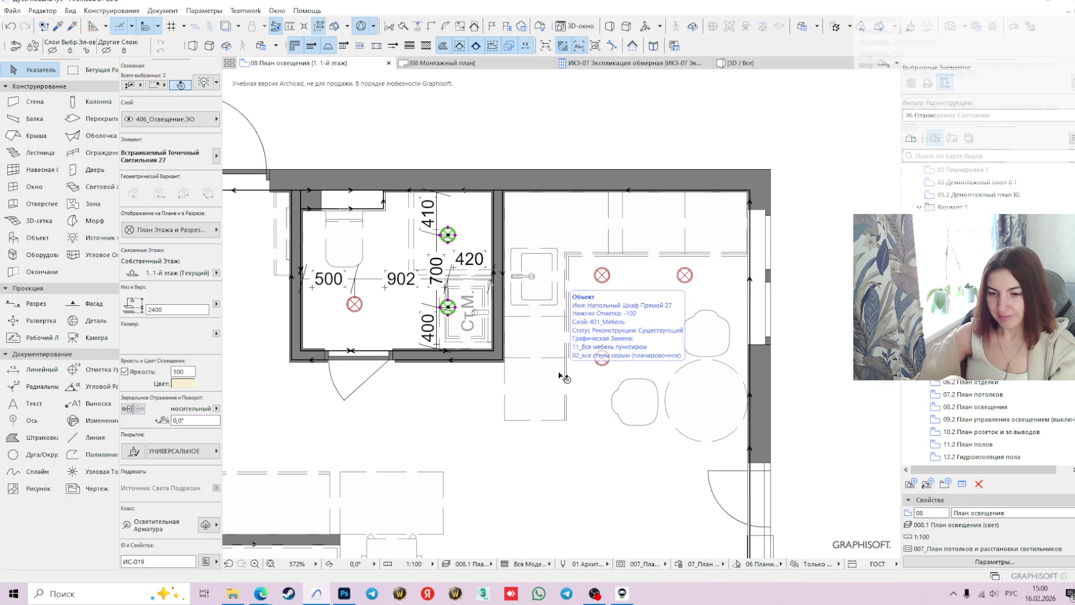
left_click(455, 147)
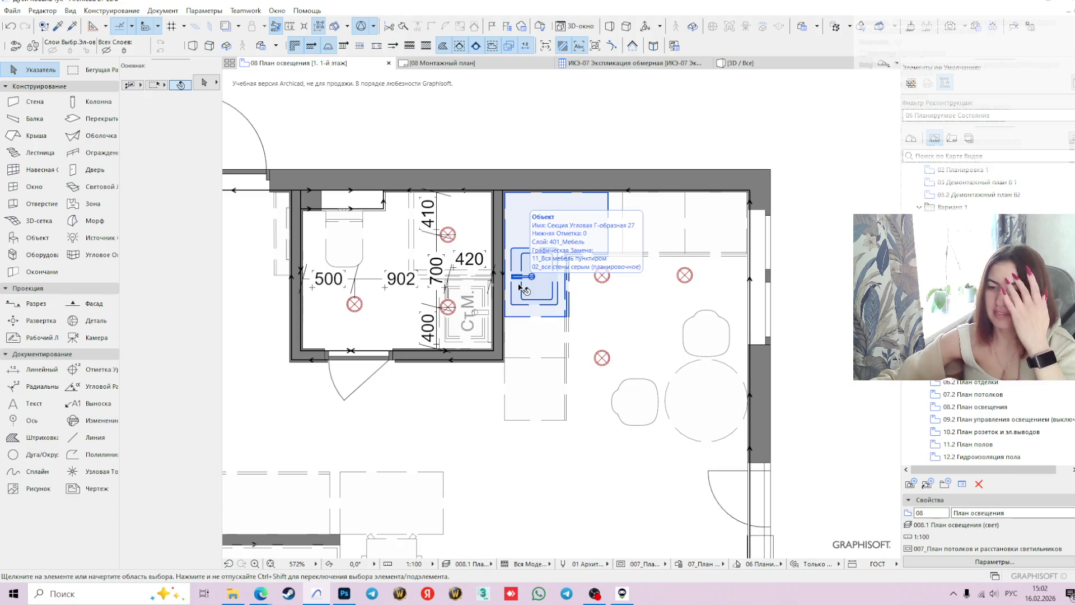
- Dimension the two upper kitchen lights between the left and right walls as 940/800/608
left_click(39, 369)
scroll(570, 254, "up", 3)
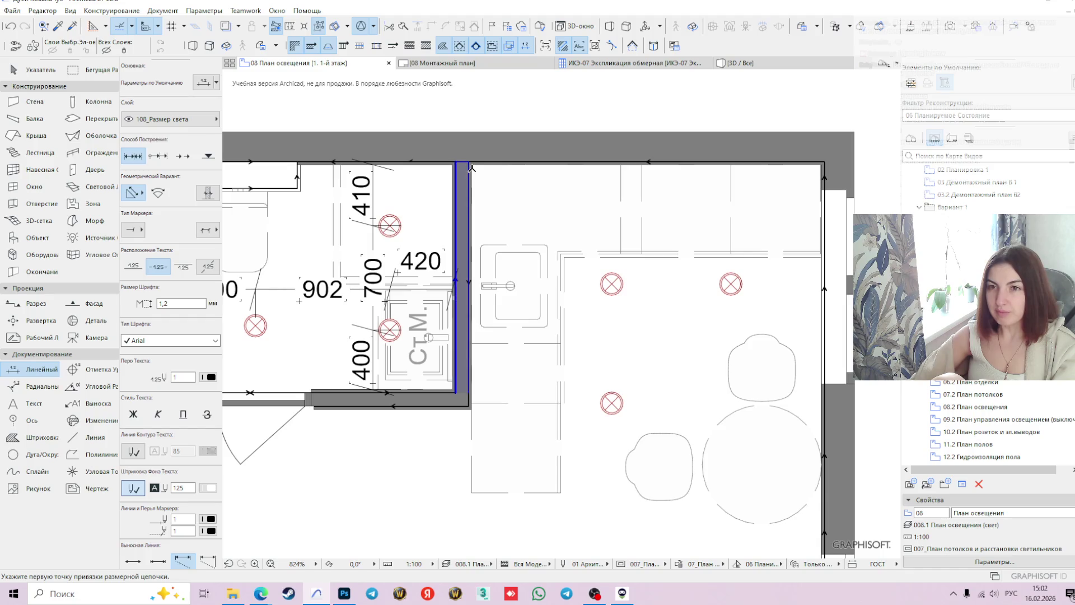
left_click(472, 165)
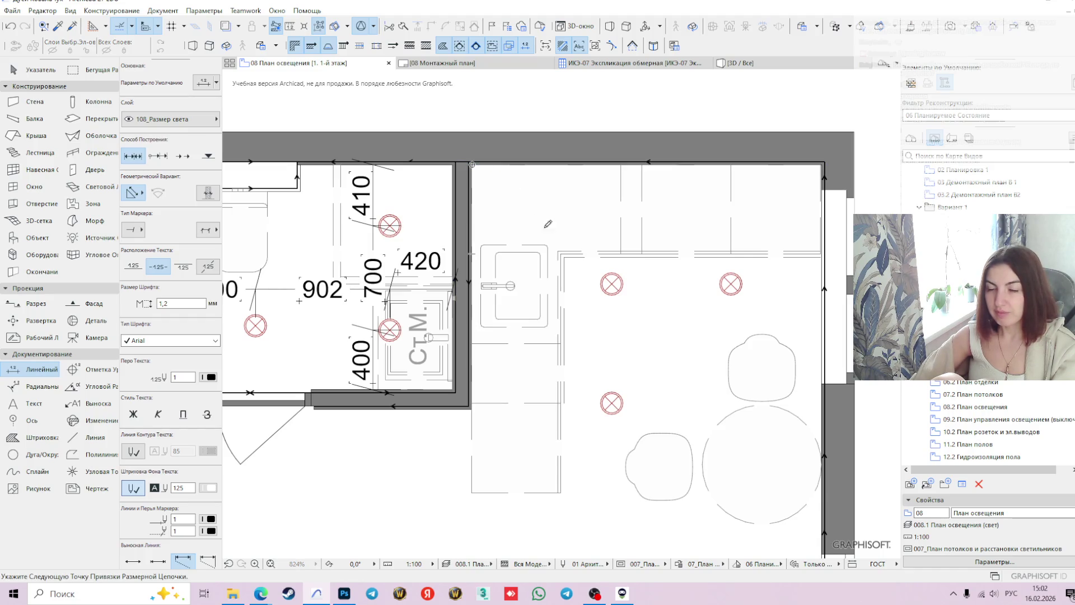
left_click(612, 283)
left_click(731, 284)
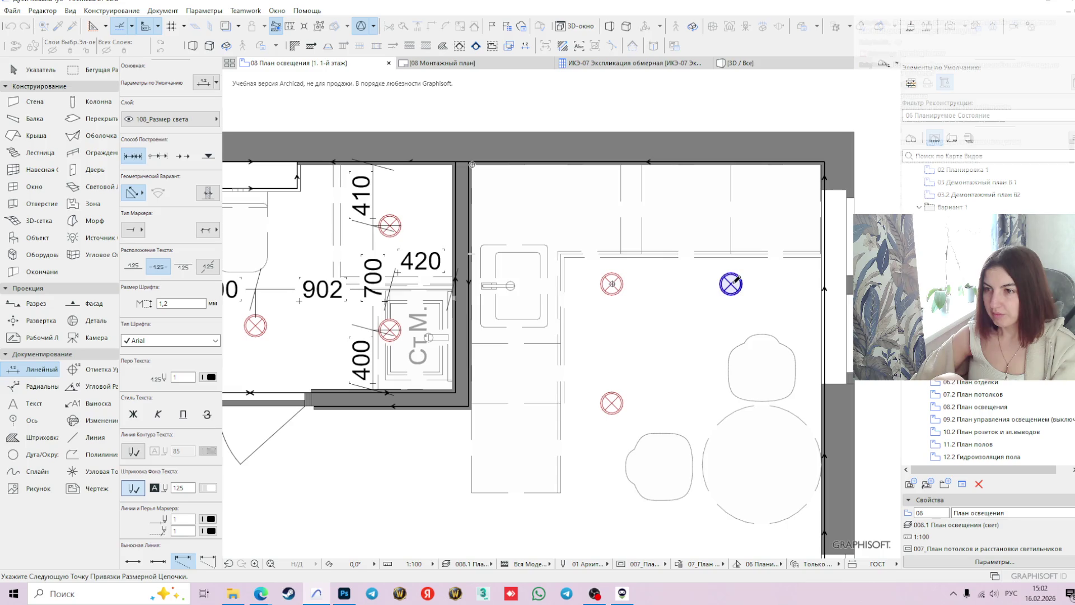
scroll(825, 165, "up", 3)
scroll(825, 165, "up", 4)
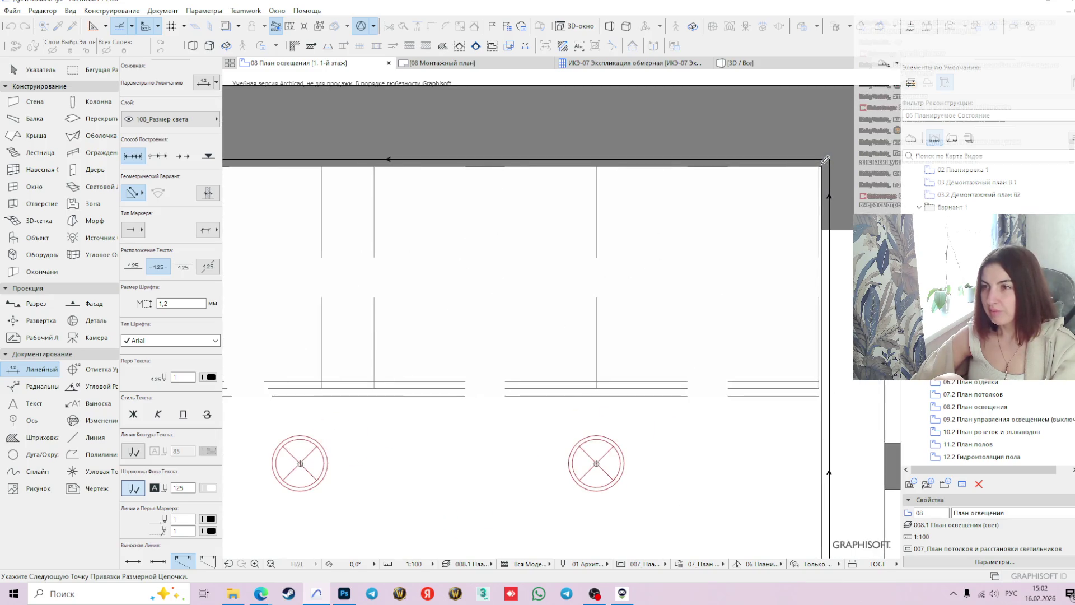
double_click(825, 165)
scroll(669, 288, "down", 3)
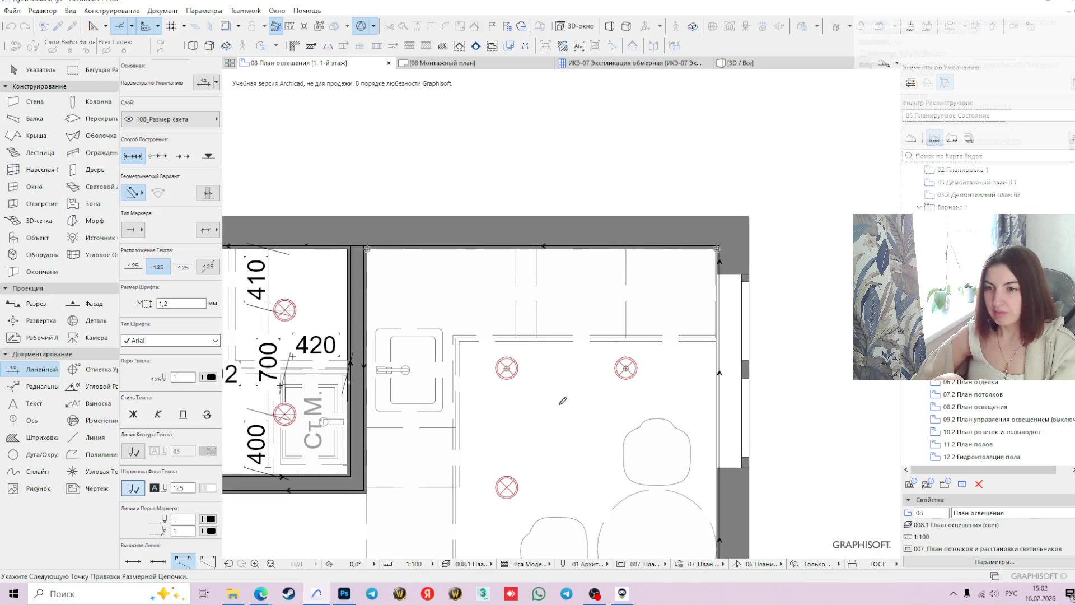
left_click(561, 403)
scroll(561, 403, "down", 3)
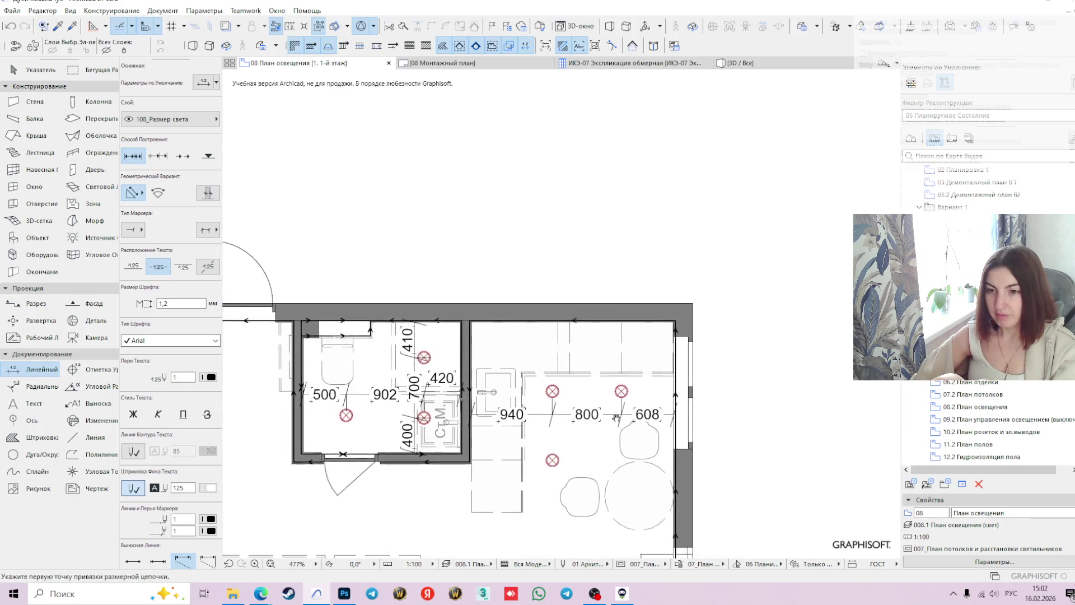
- Pick the points of a vertical chain from the kitchen's top wall down through the left lights
middle_click_drag(616, 428, 546, 307)
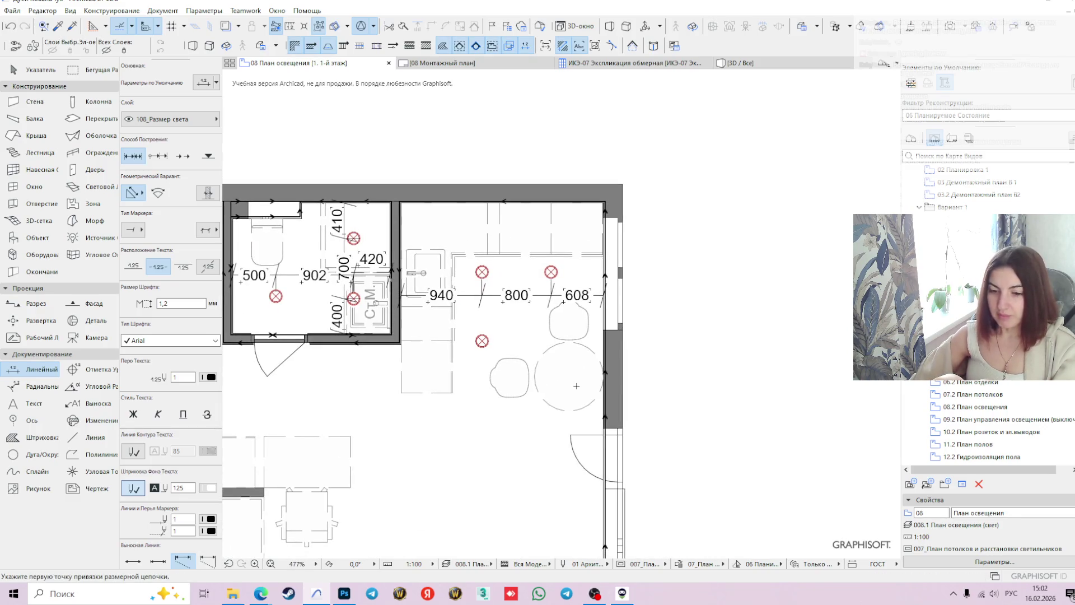
scroll(424, 207, "up", 2)
scroll(418, 230, "up", 1)
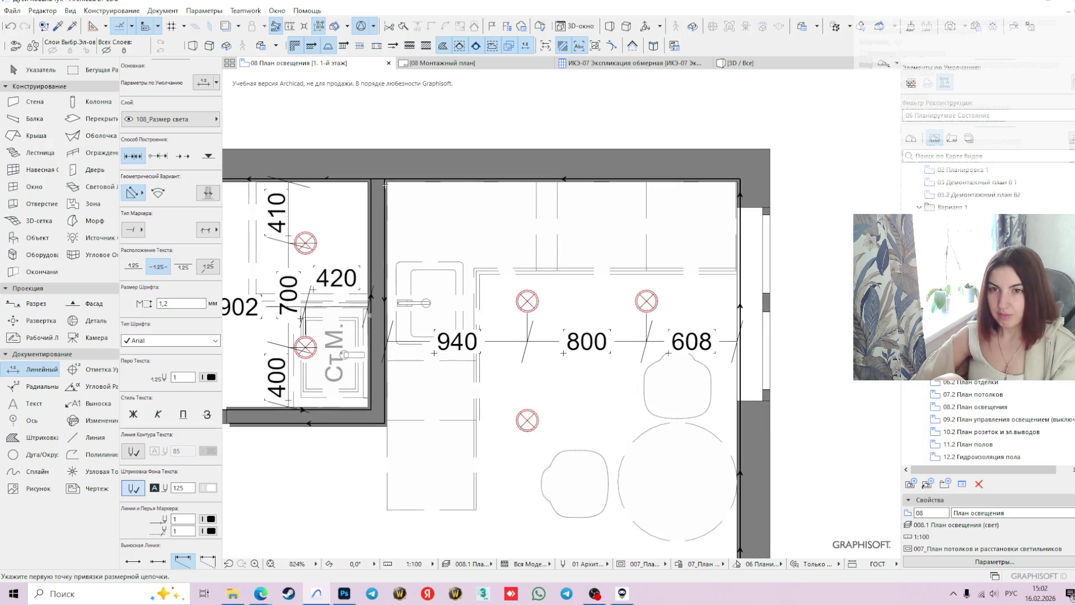
left_click(388, 181)
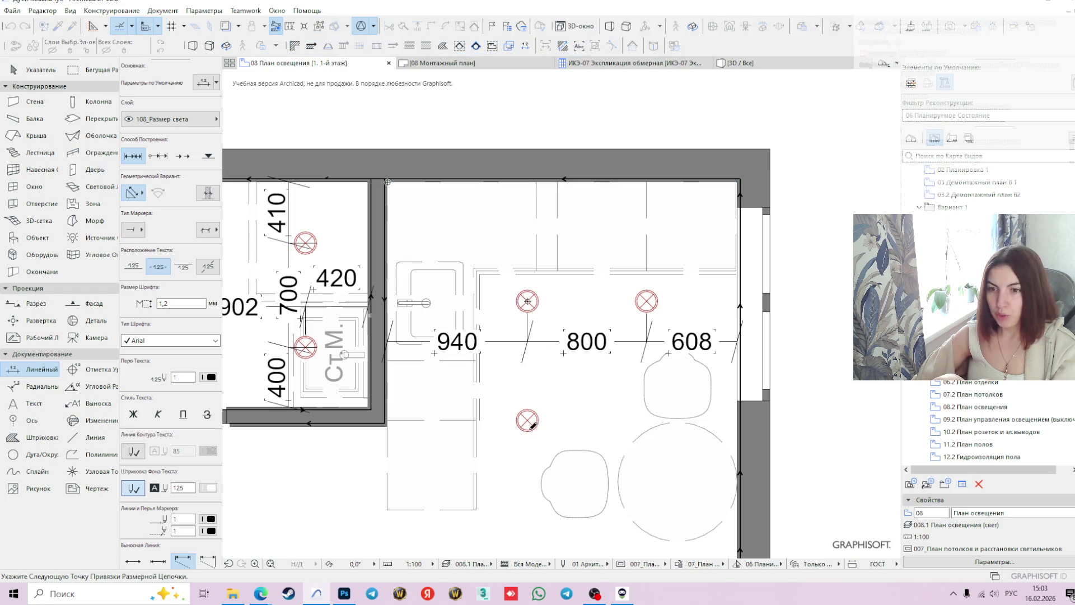
scroll(572, 454, "down", 2)
scroll(583, 442, "down", 1)
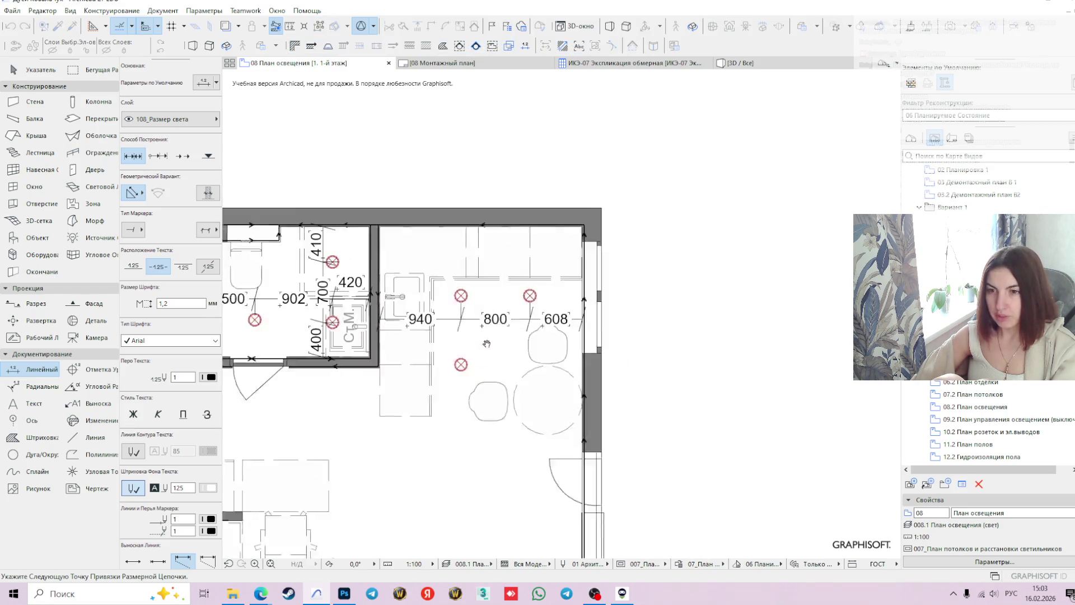
scroll(391, 297, "up", 1)
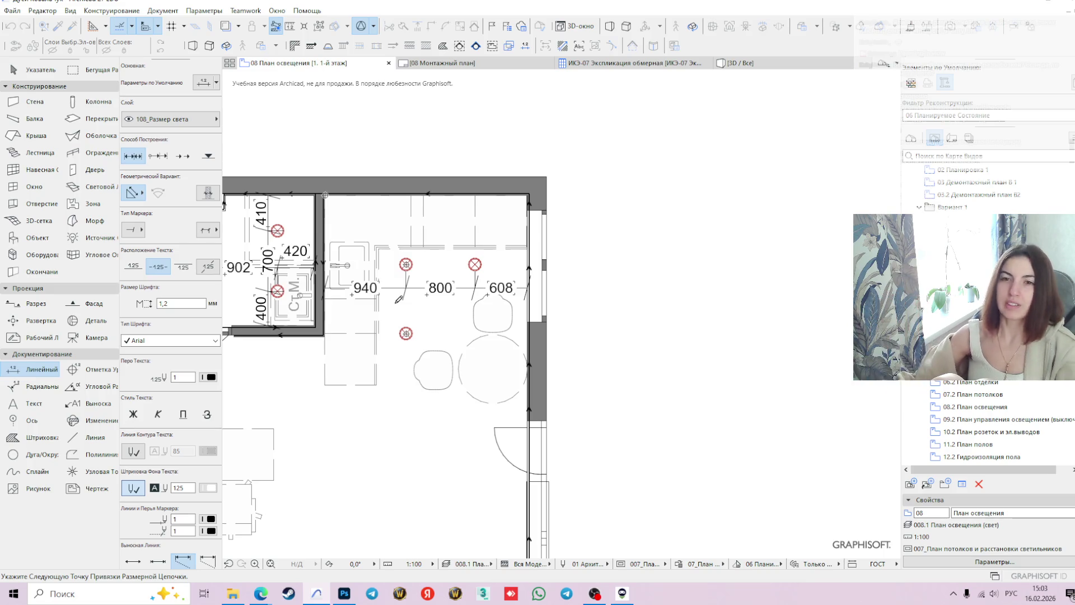
double_click(392, 305)
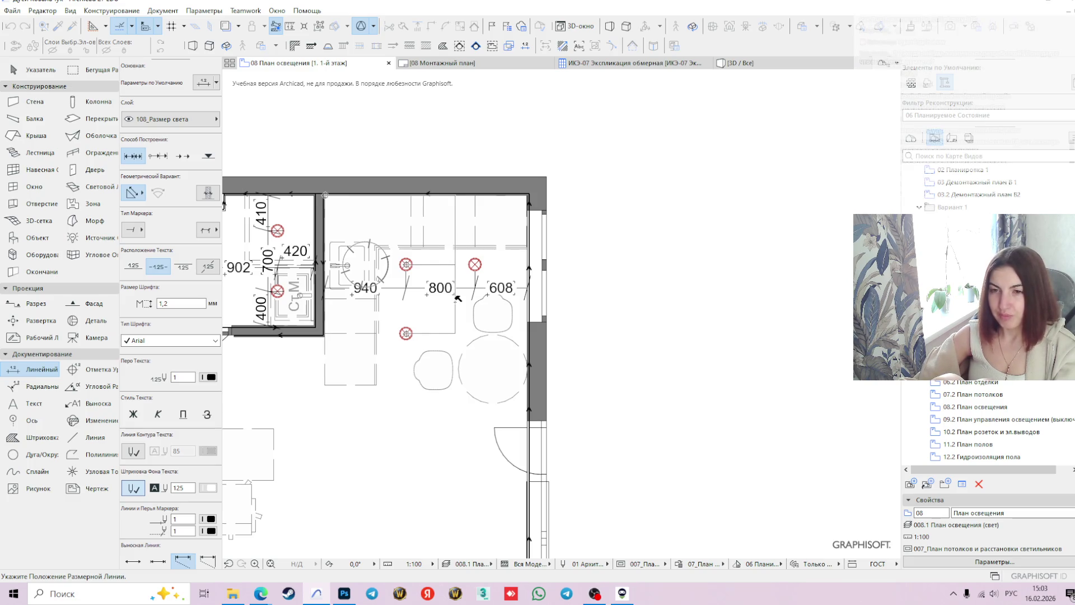
- Place the vertical 800/800 kitchen chain and move it until it sits right beside the lamps
left_click(457, 298)
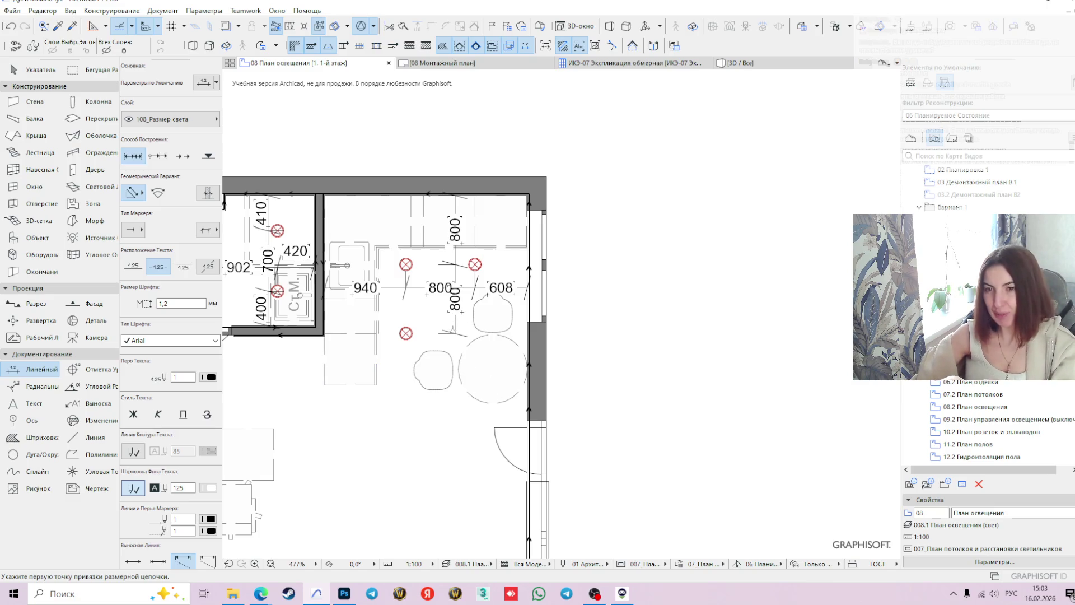
left_click(454, 313, "shift")
left_click(454, 333)
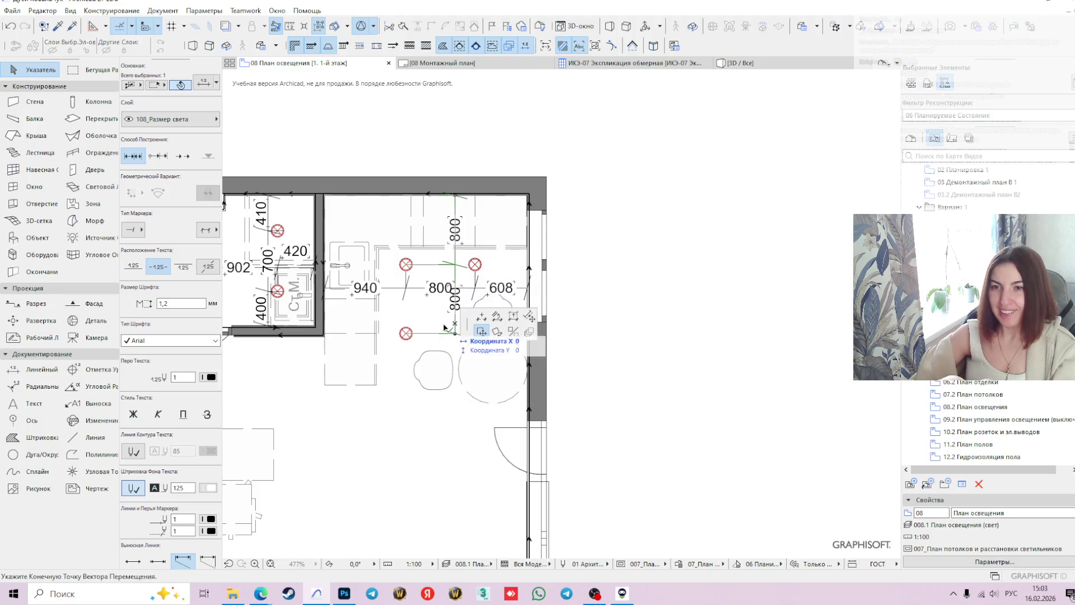
left_click(387, 330)
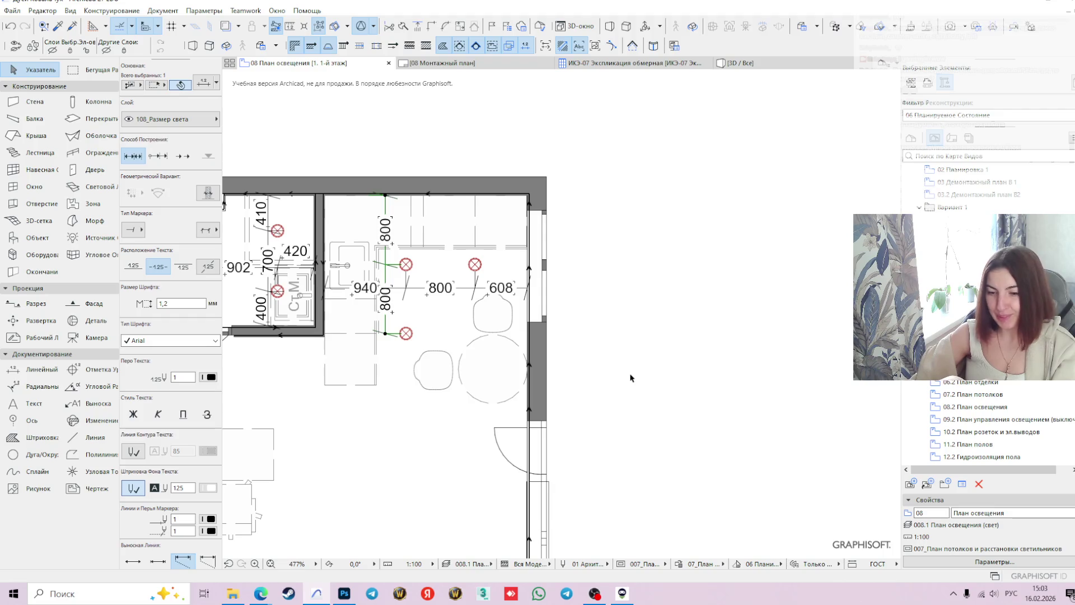
left_click(384, 278)
left_click(415, 279)
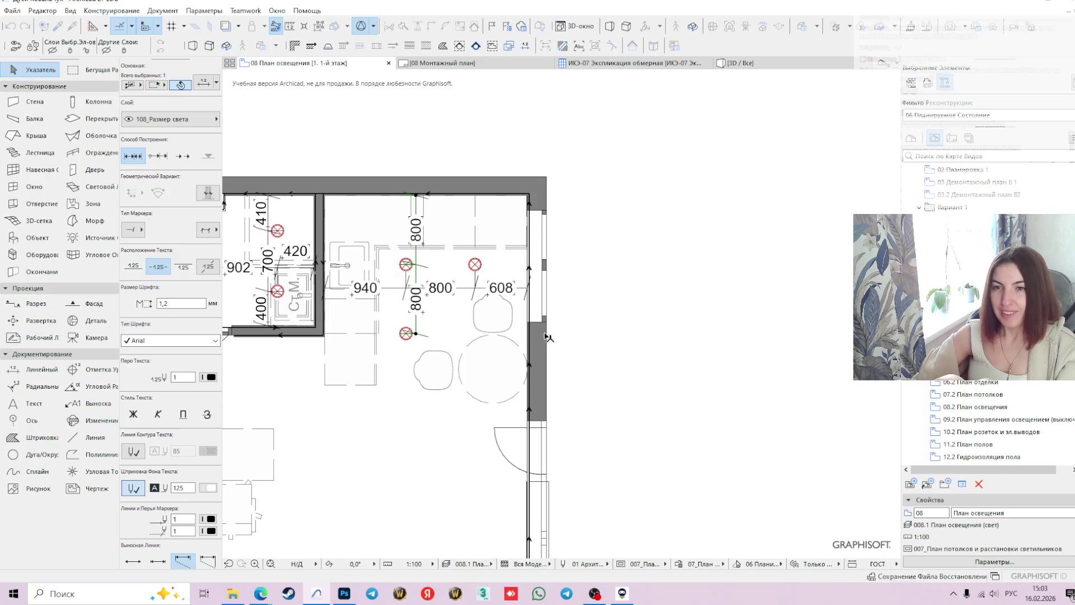
middle_click_drag(593, 340, 653, 338)
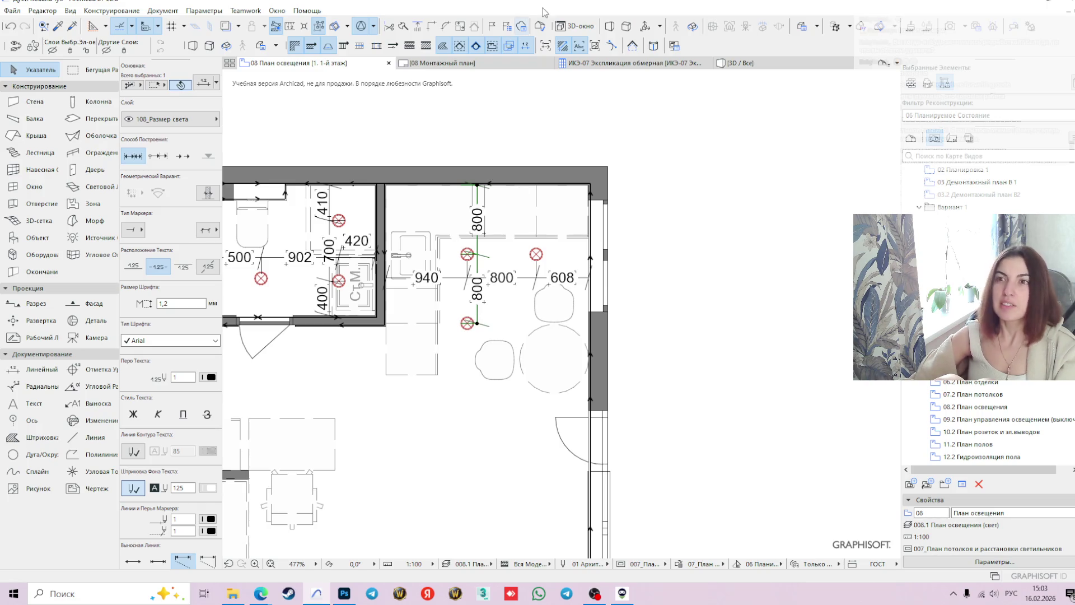
left_click(477, 244)
left_click(447, 245)
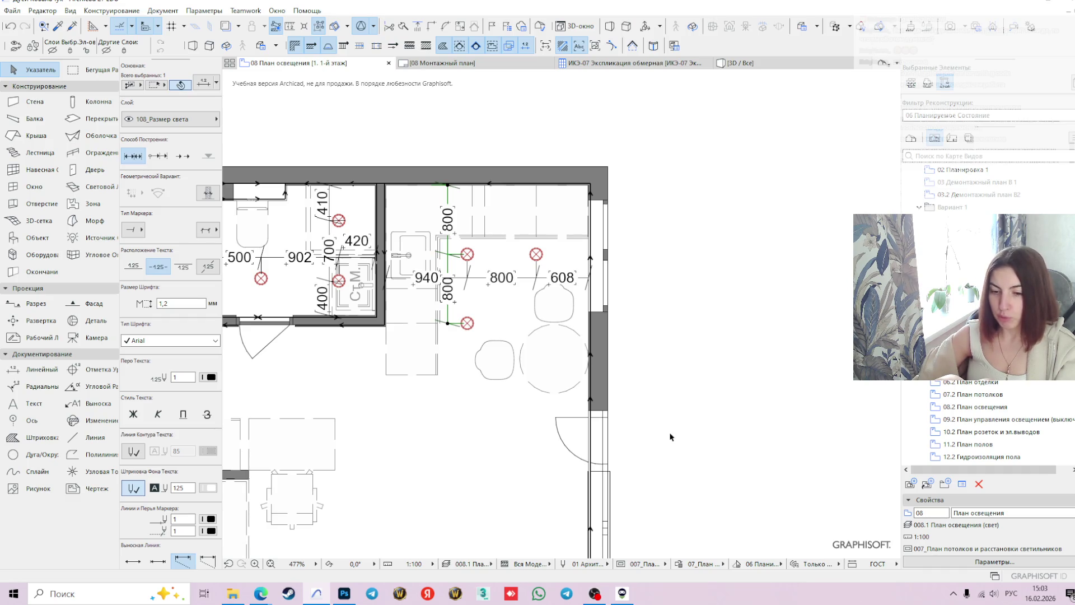
scroll(459, 252, "up", 3)
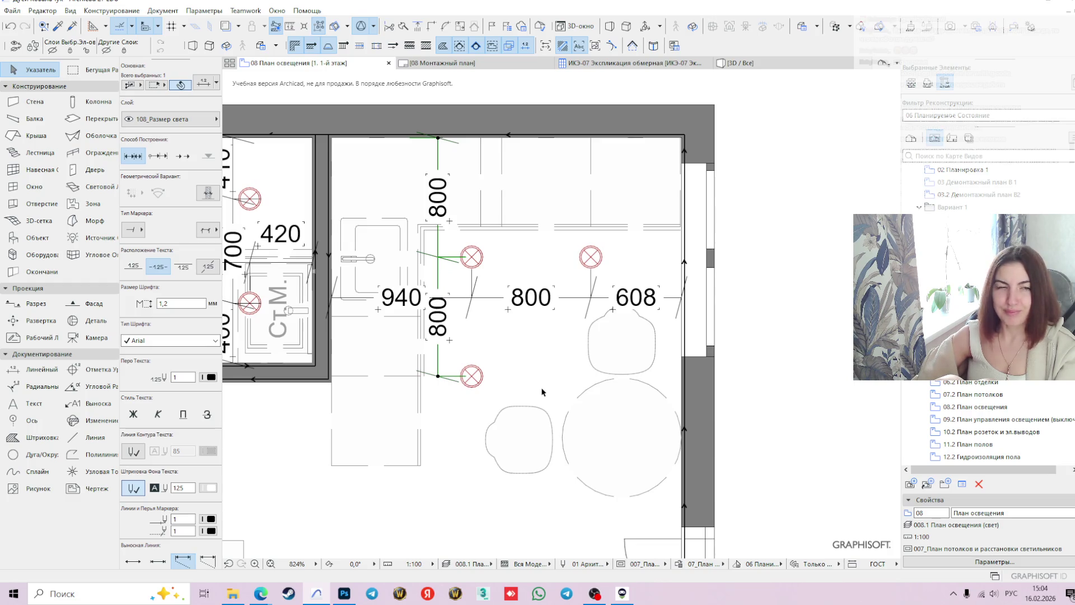
scroll(530, 374, "down", 2)
middle_click_drag(529, 374, 503, 305)
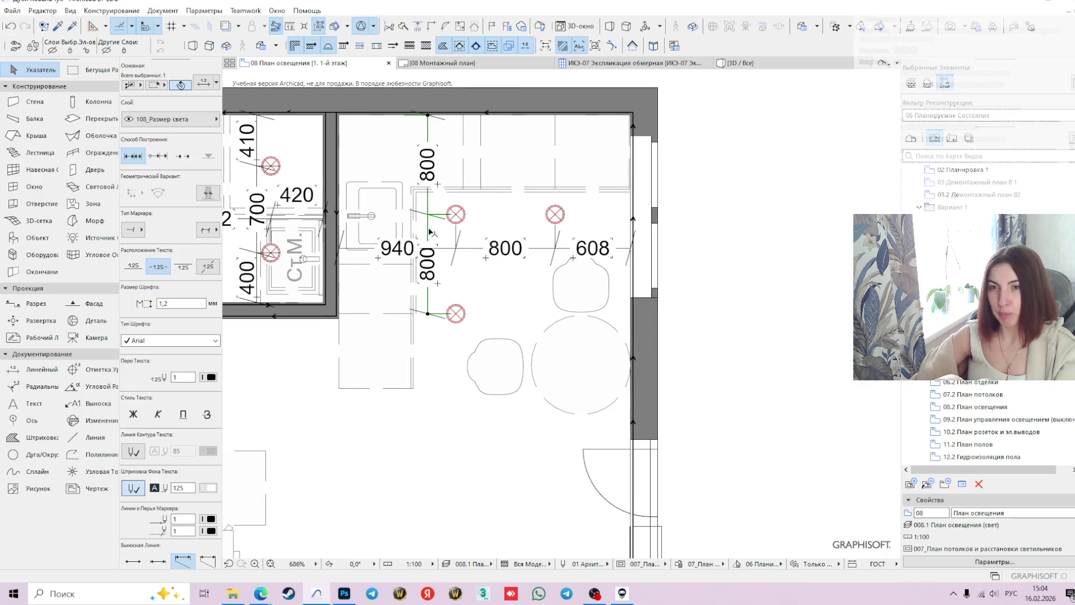
left_click(429, 231)
left_click(435, 231)
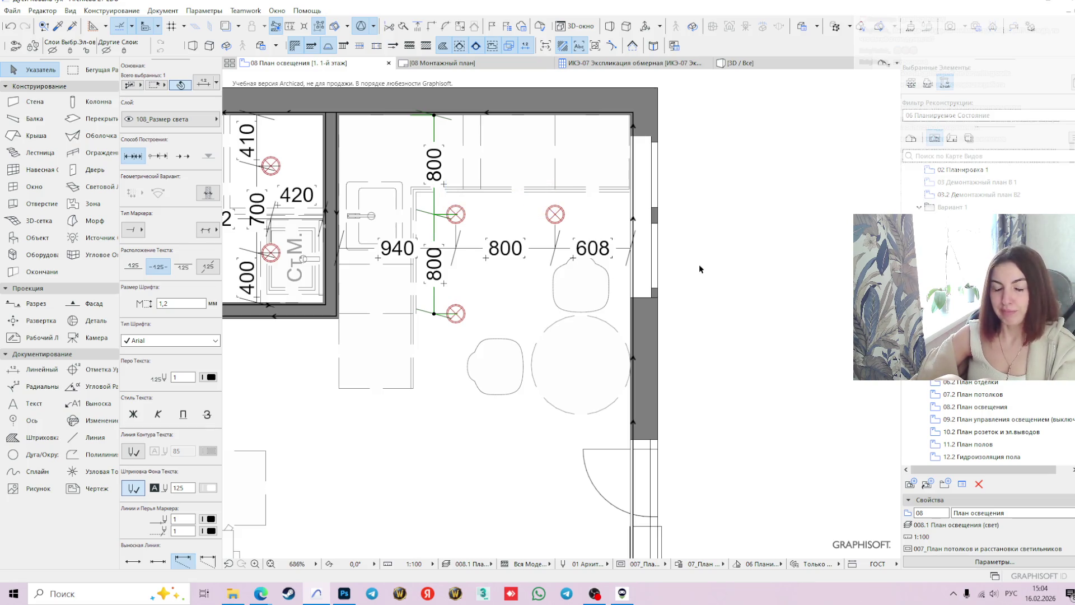
scroll(437, 282, "down", 3)
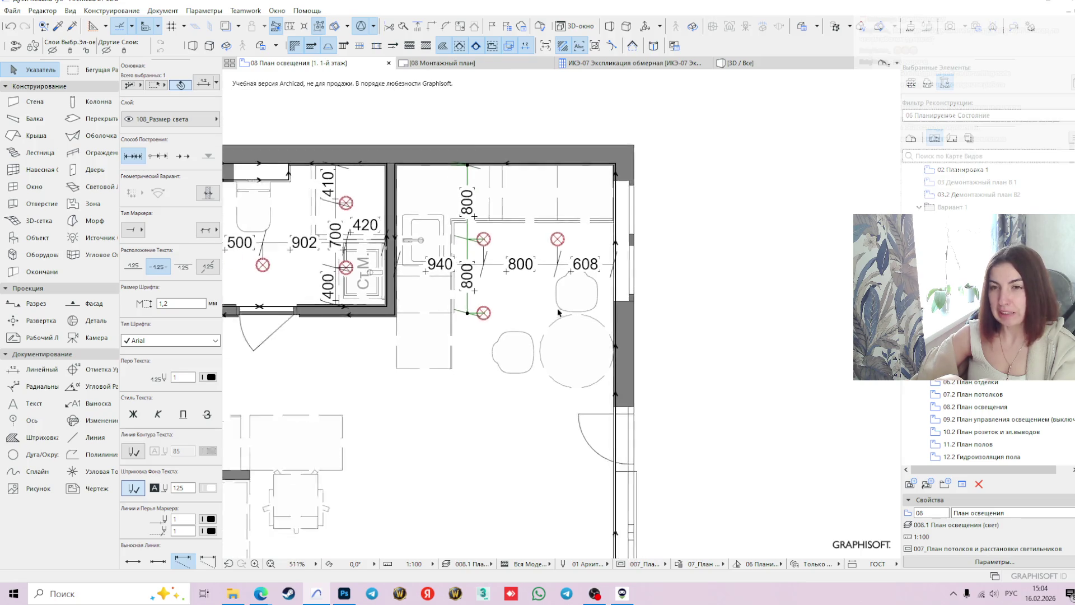
mouse_move(560, 422)
middle_mouse_down()
mouse_move(529, 343)
mouse_move(609, 401)
middle_mouse_up()
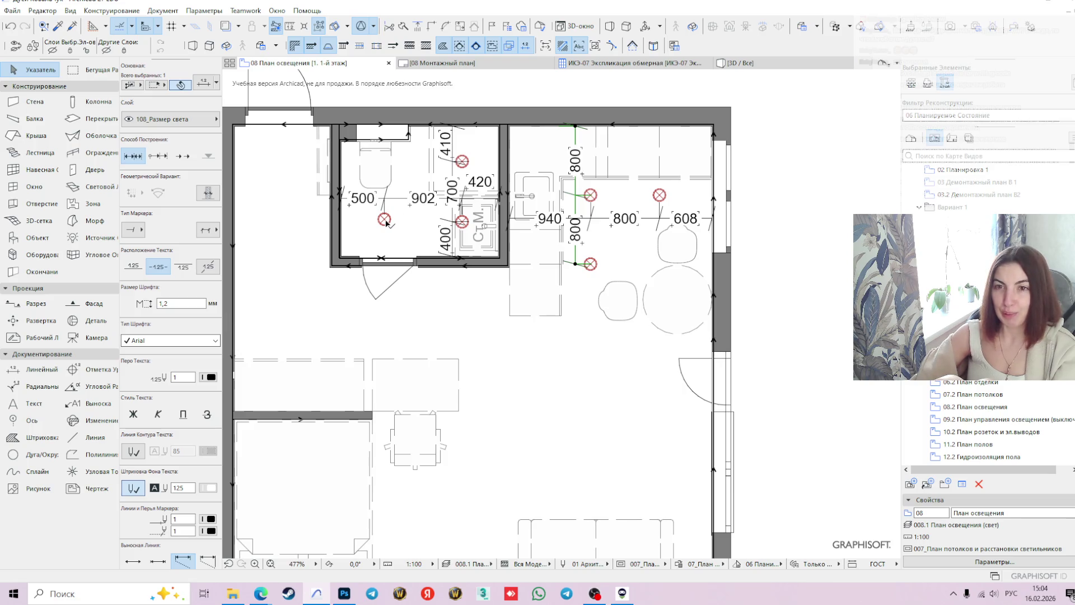
left_click(384, 219)
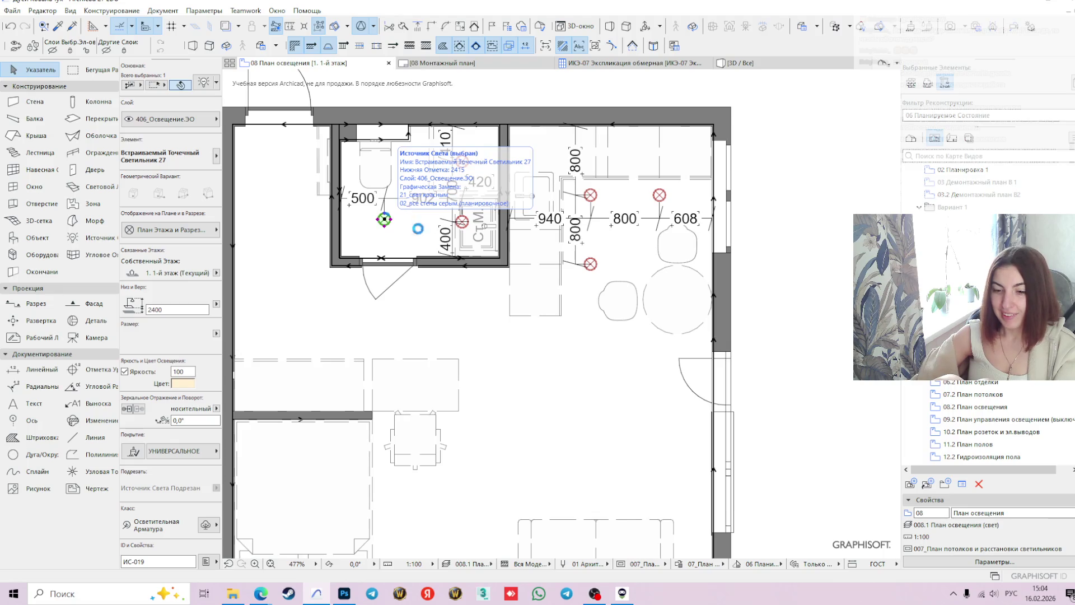
left_click_drag(383, 220, 387, 224)
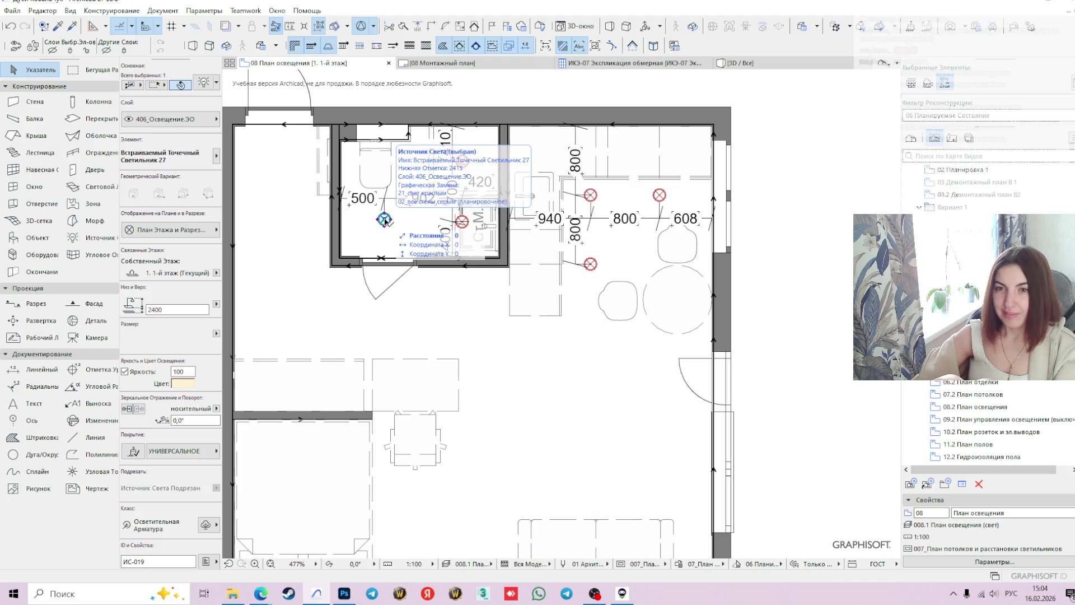
left_click(384, 220)
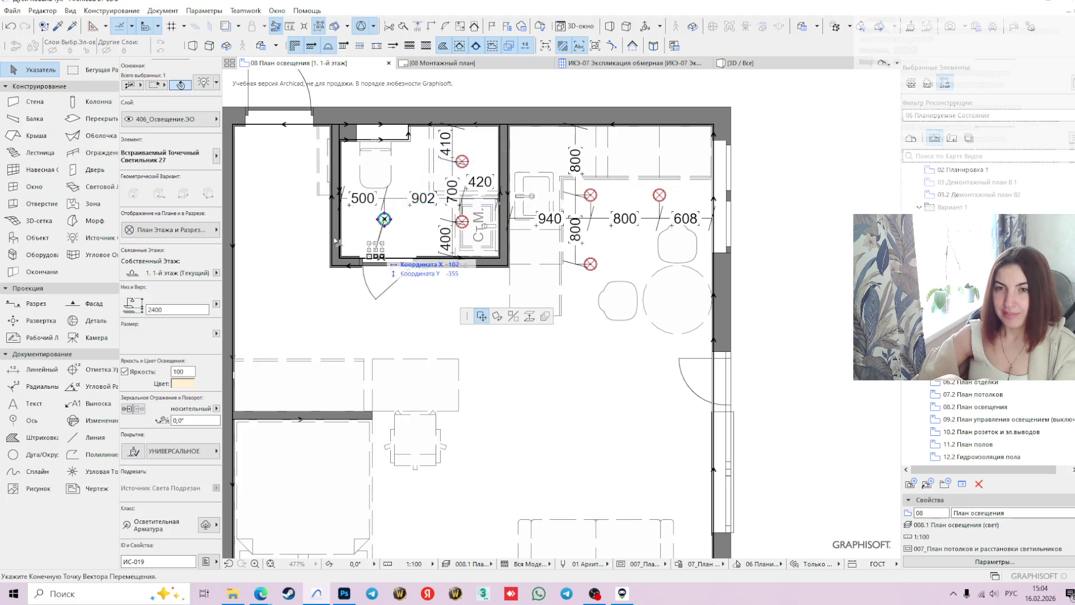
scroll(288, 142, "up", 3)
middle_click_drag(284, 163, 423, 207)
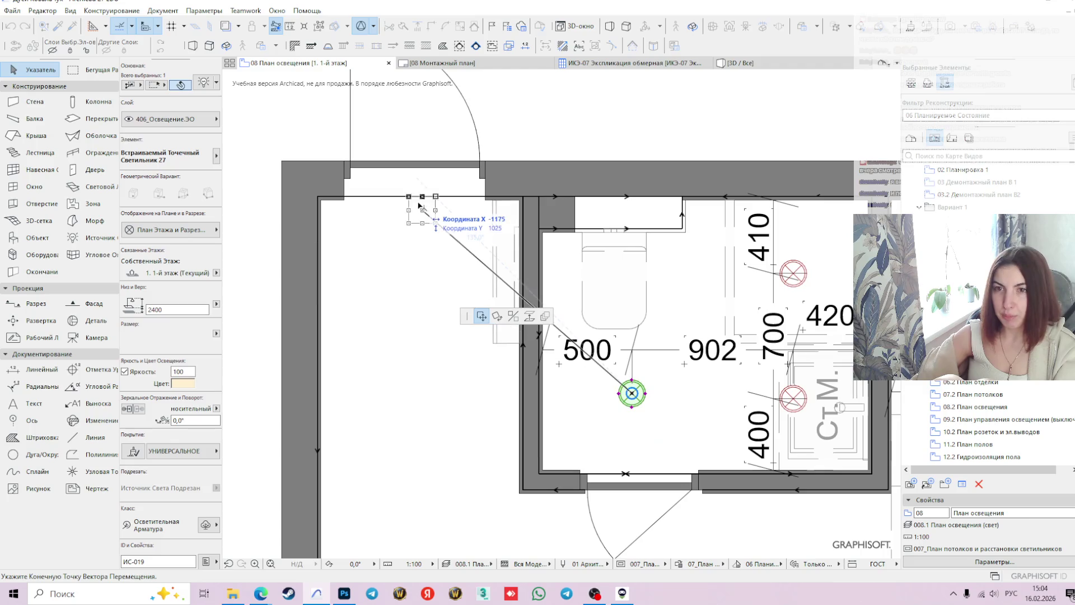
left_click(424, 198)
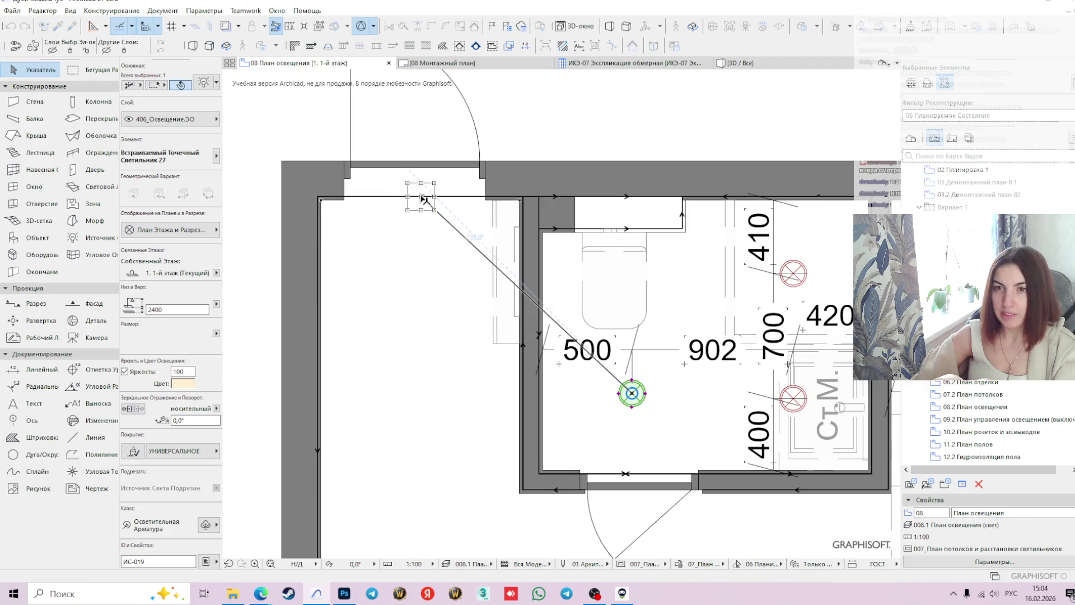
left_click(423, 198)
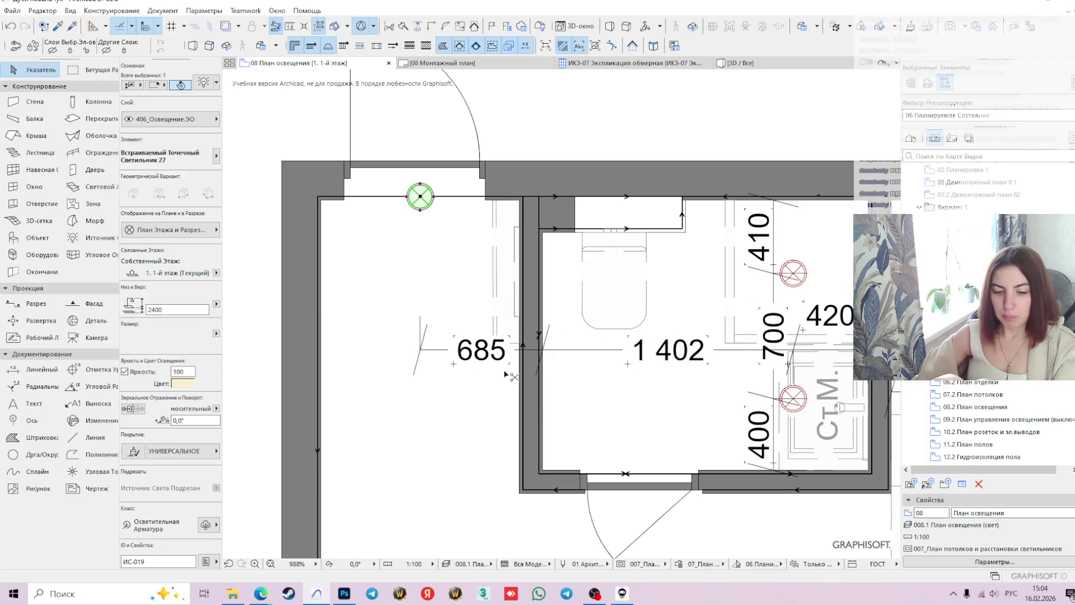
key("ctrl+z")
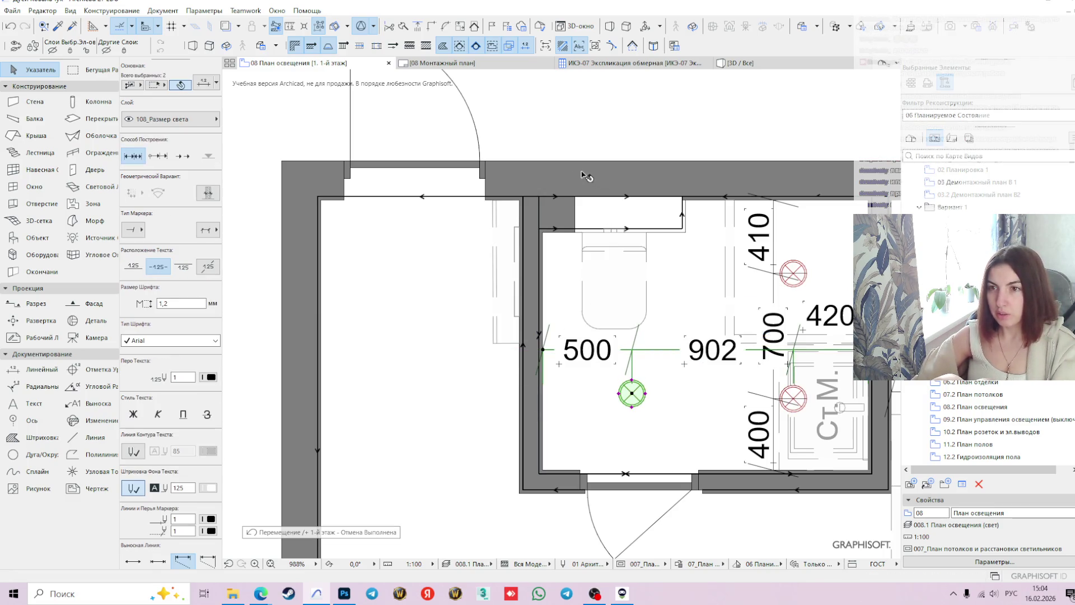
key("Escape")
left_click(633, 394)
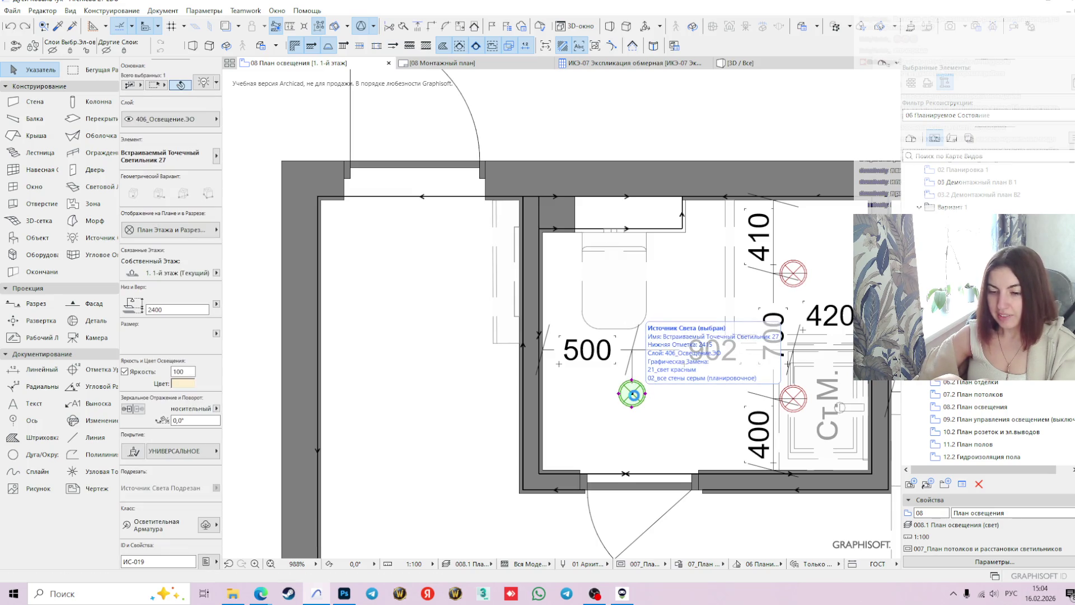
left_click_drag(633, 395, 633, 395)
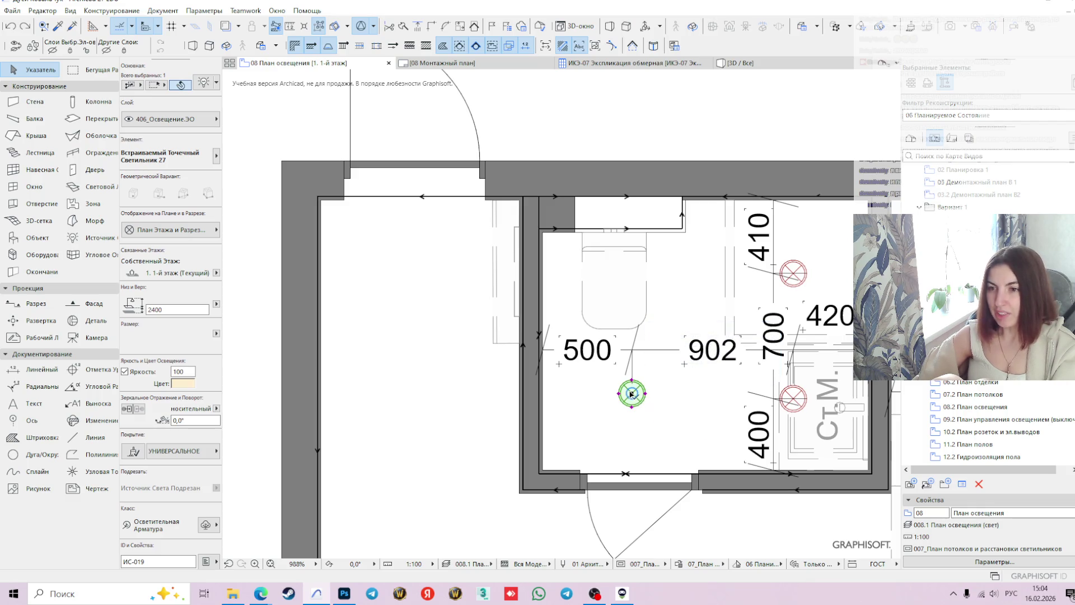
left_click(633, 394)
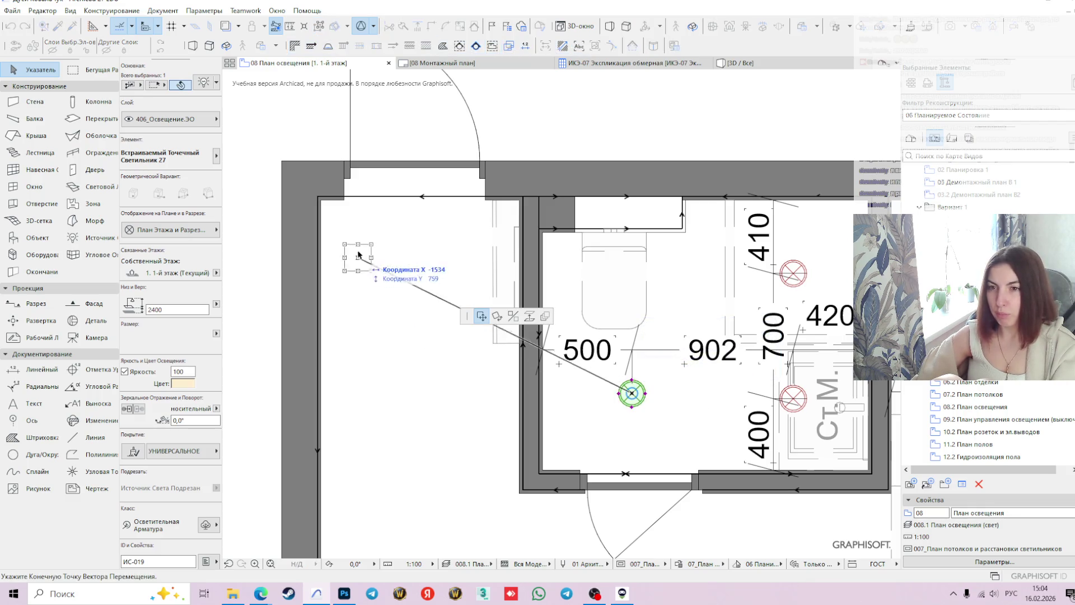
left_click(414, 197)
key("ctrl+z")
left_click(631, 414)
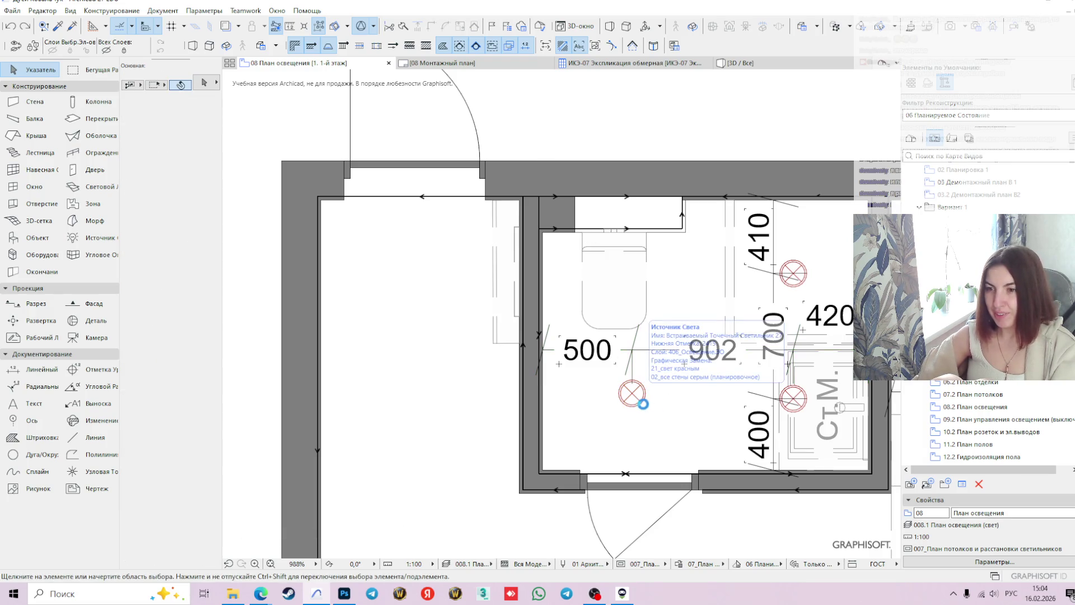
- Paste a copy of the bathroom spot light into the corridor, 600 below its top wall
key("ctrl+v")
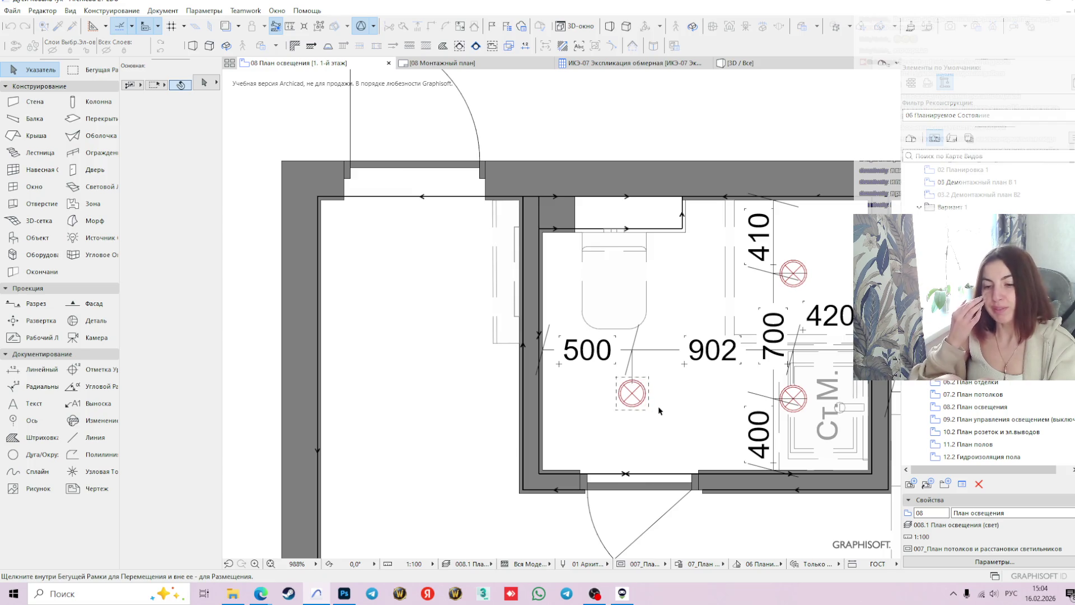
left_click(631, 395)
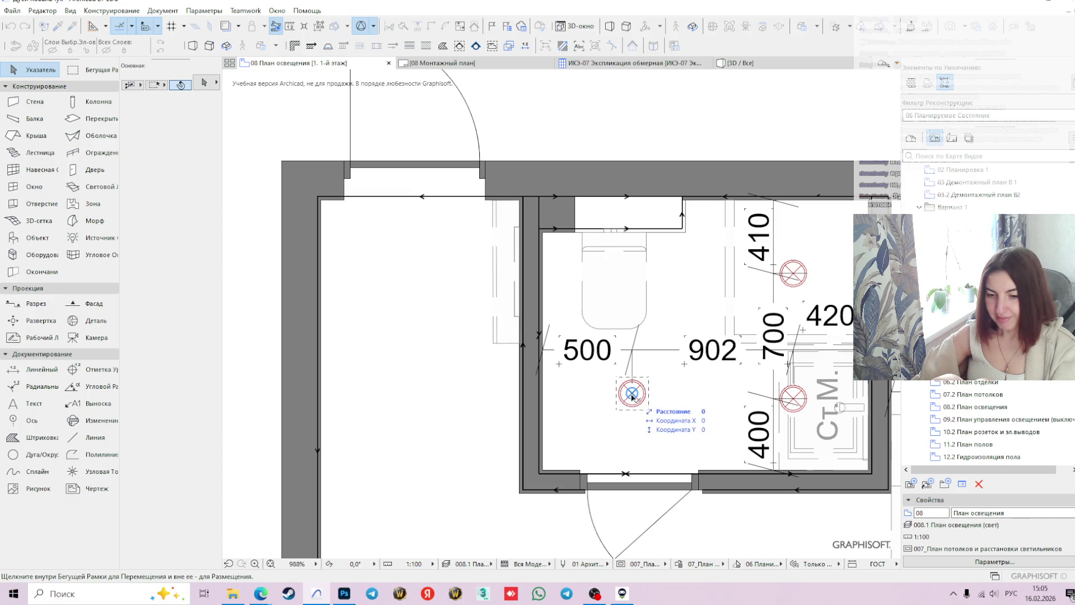
left_click(631, 394)
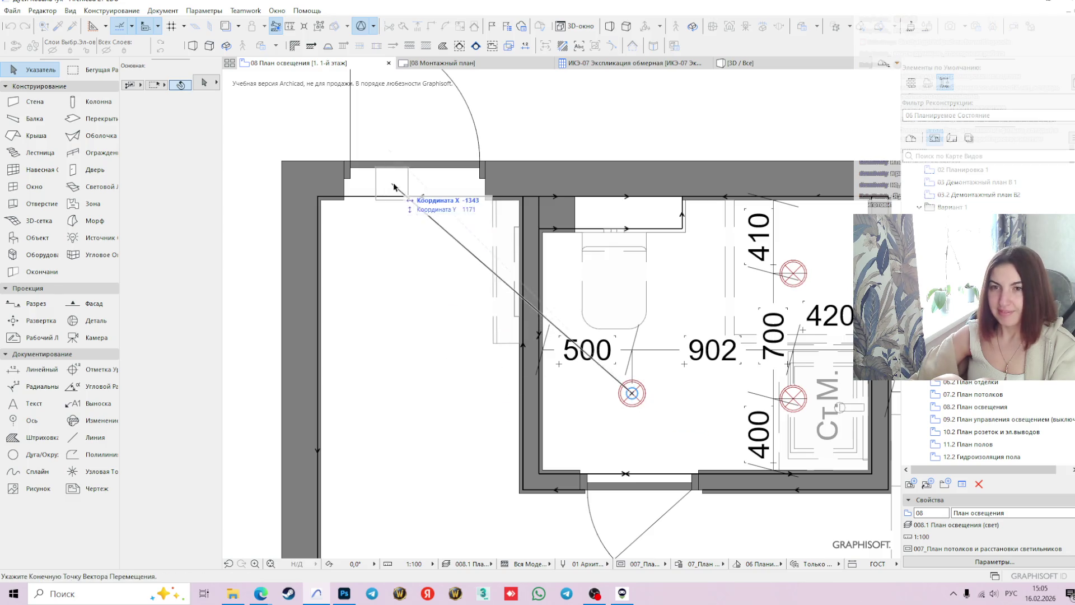
left_click(416, 198)
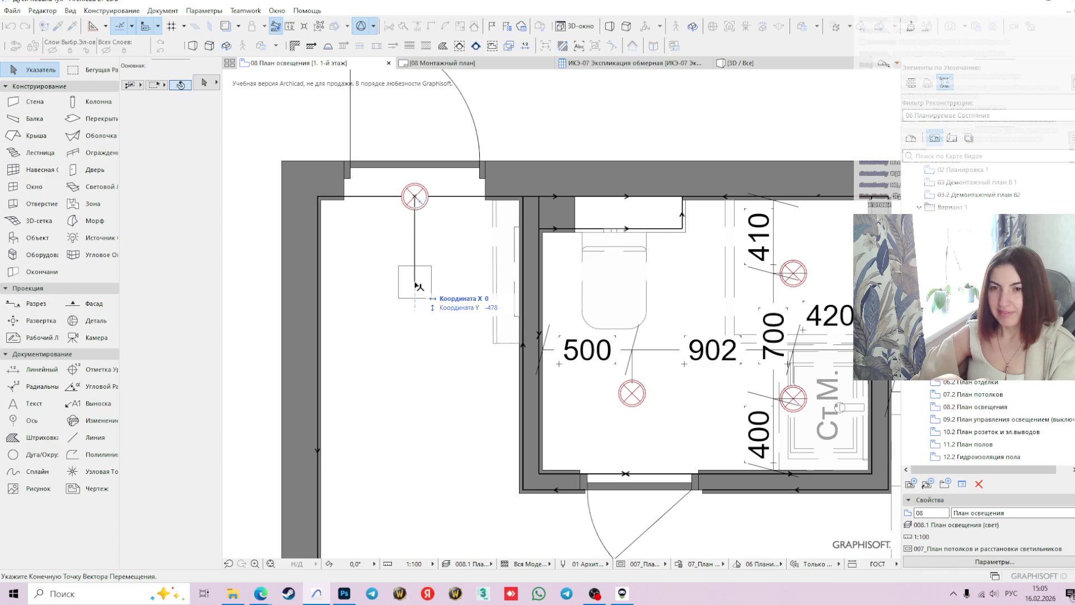
key("Tab")
type("-600")
key("Return")
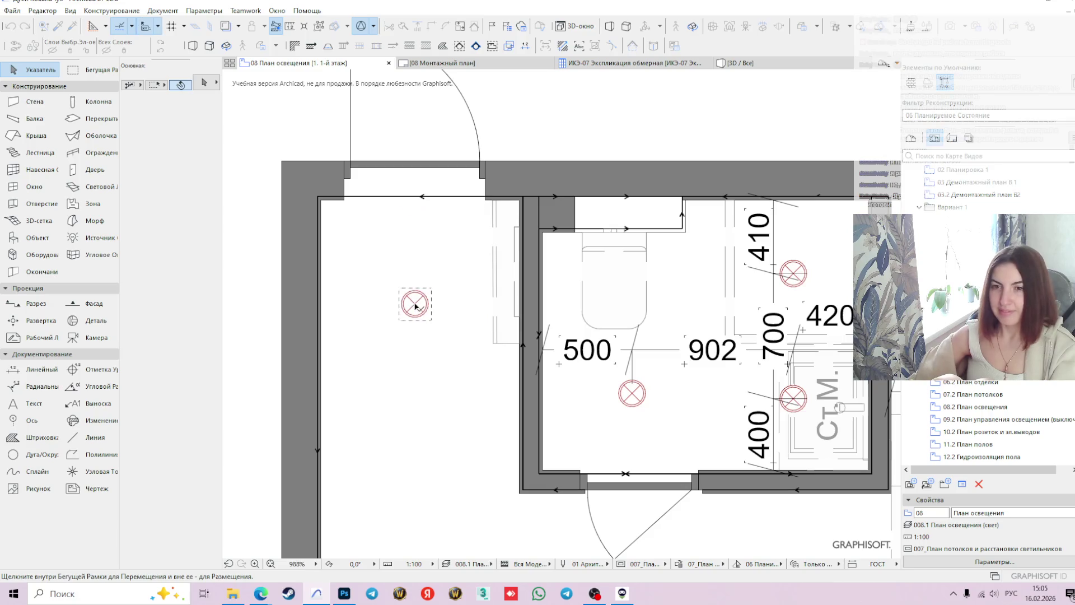
scroll(350, 237, "down", 3)
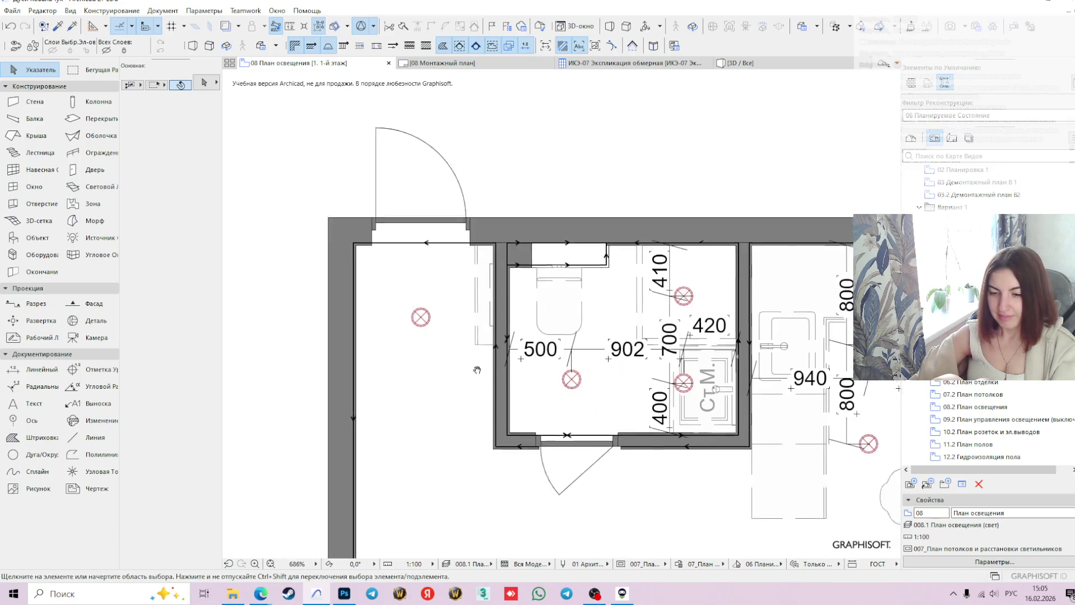
left_click(397, 288)
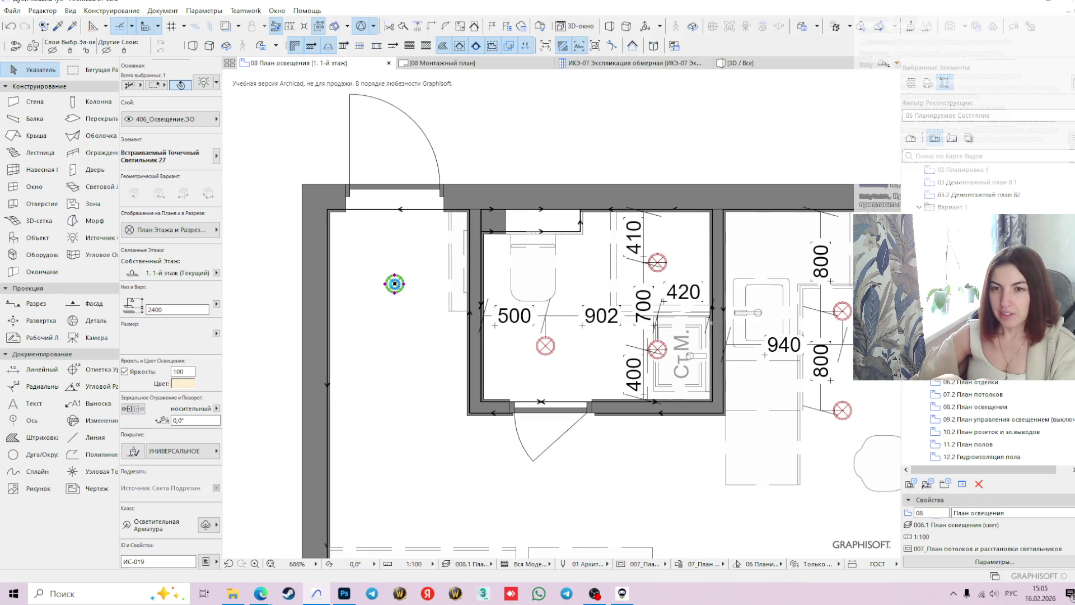
- Paste a second corridor spot light and shift it down below the first one
key("ctrl+v")
left_click(395, 285)
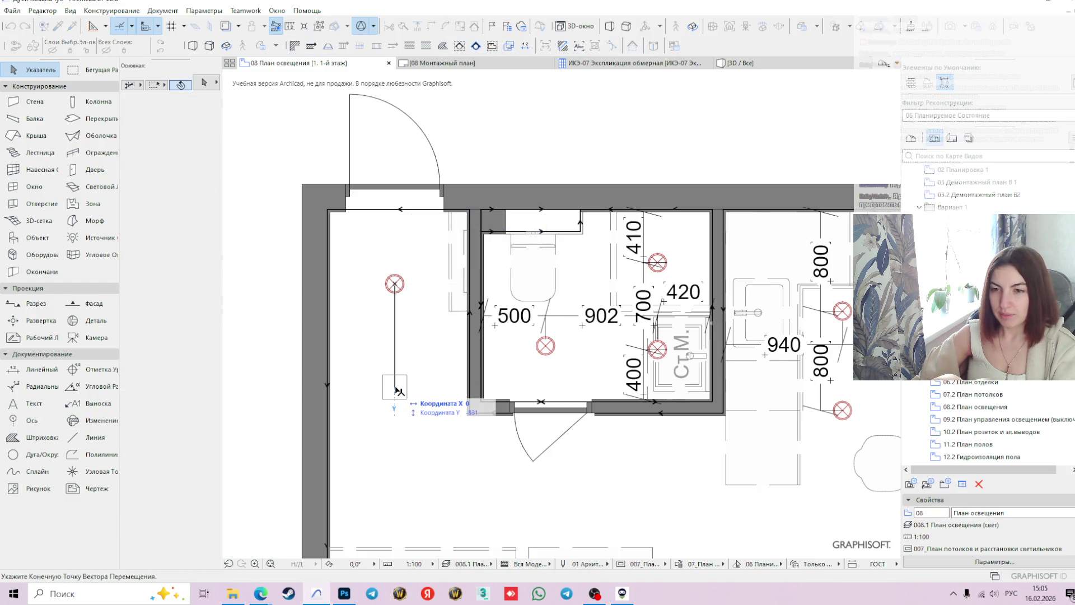
type("600")
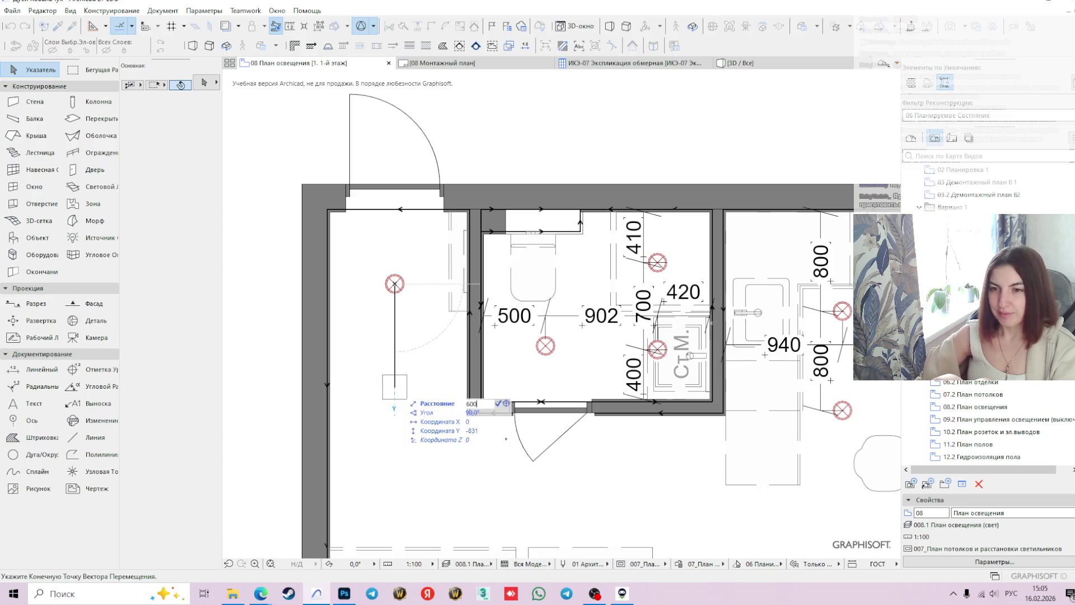
key("Return")
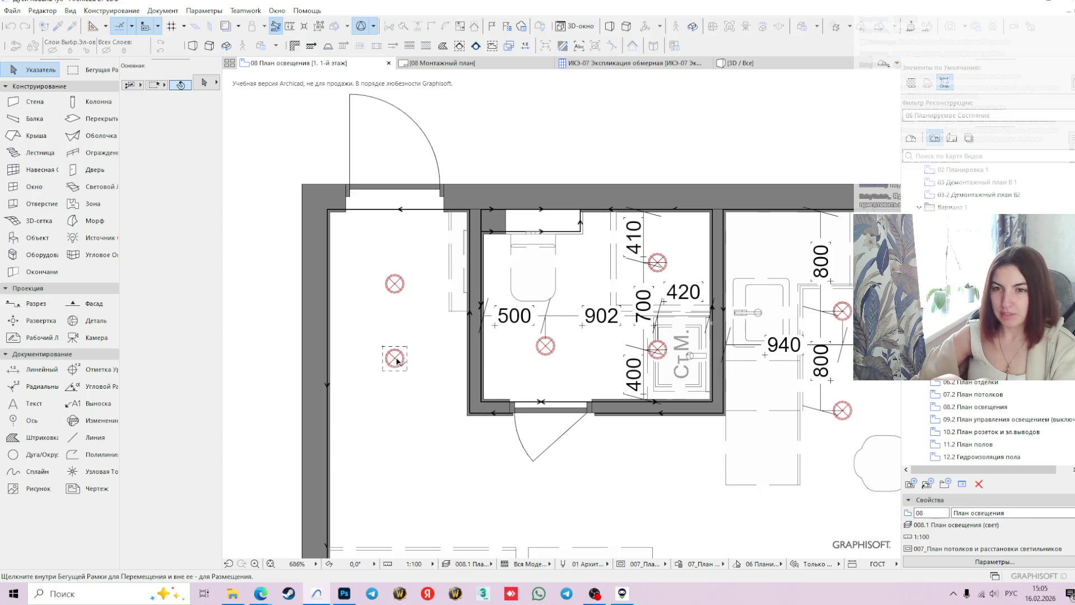
left_click(396, 360)
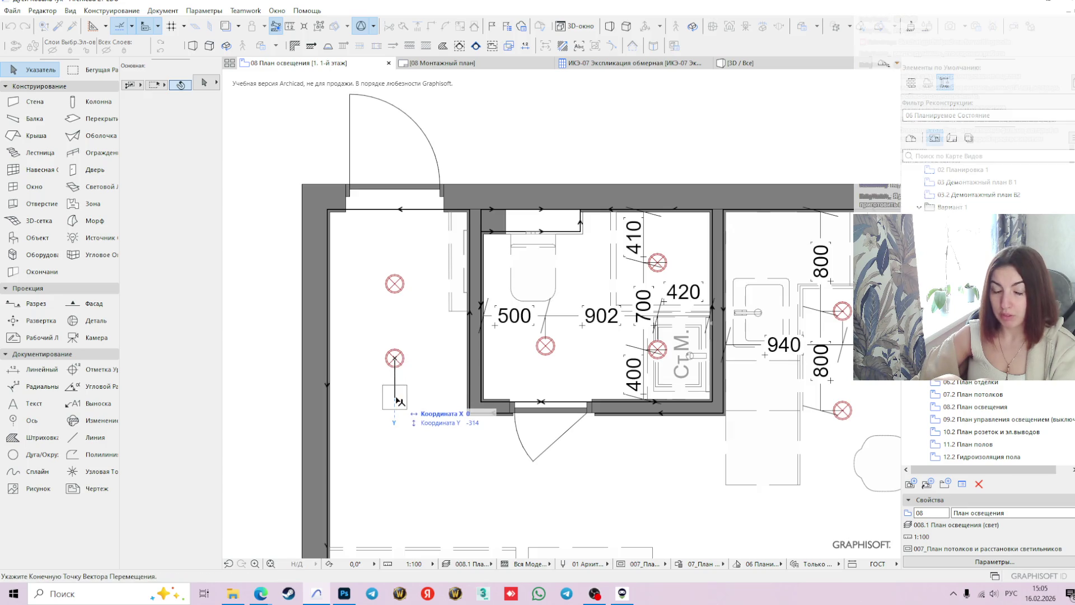
key("Tab")
key("Tab")
type("3")
key("Return")
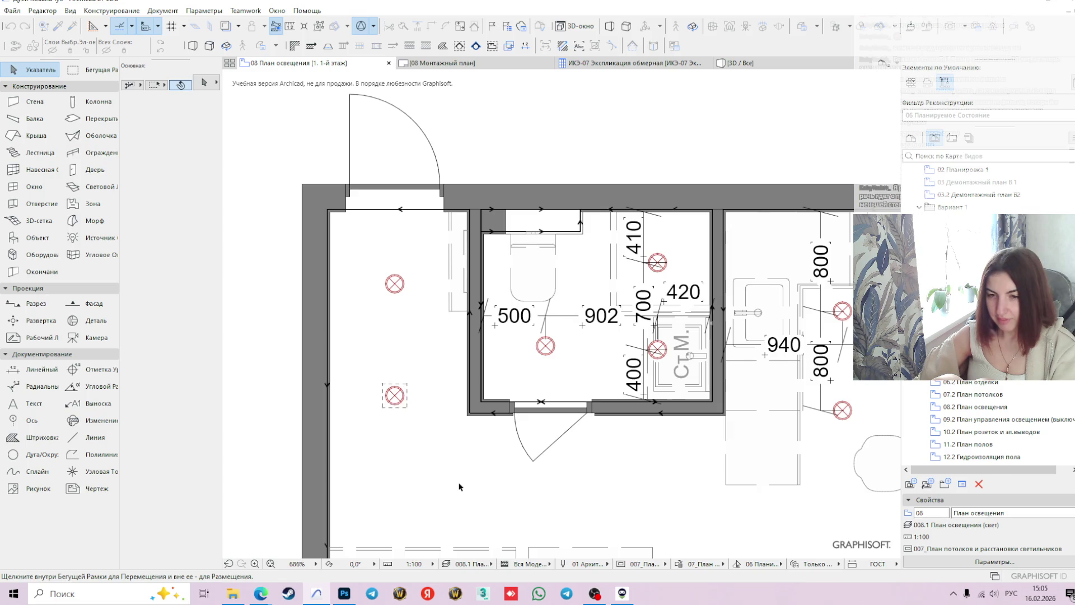
left_click(447, 470)
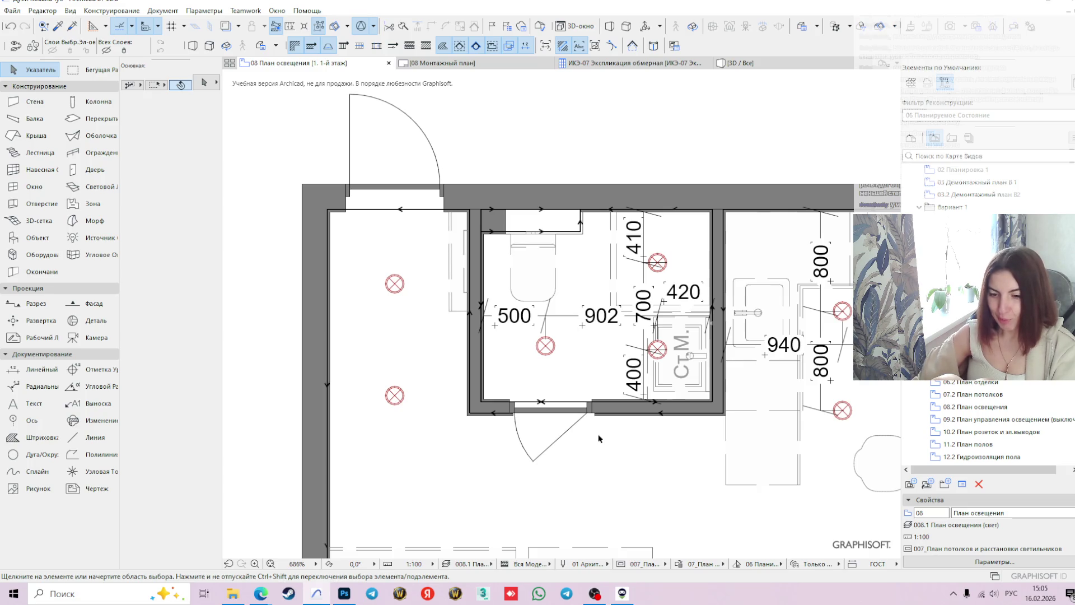
- Snap the lower corridor light onto the upper one and move it back down exactly 1000
middle_click_drag(563, 431, 518, 395)
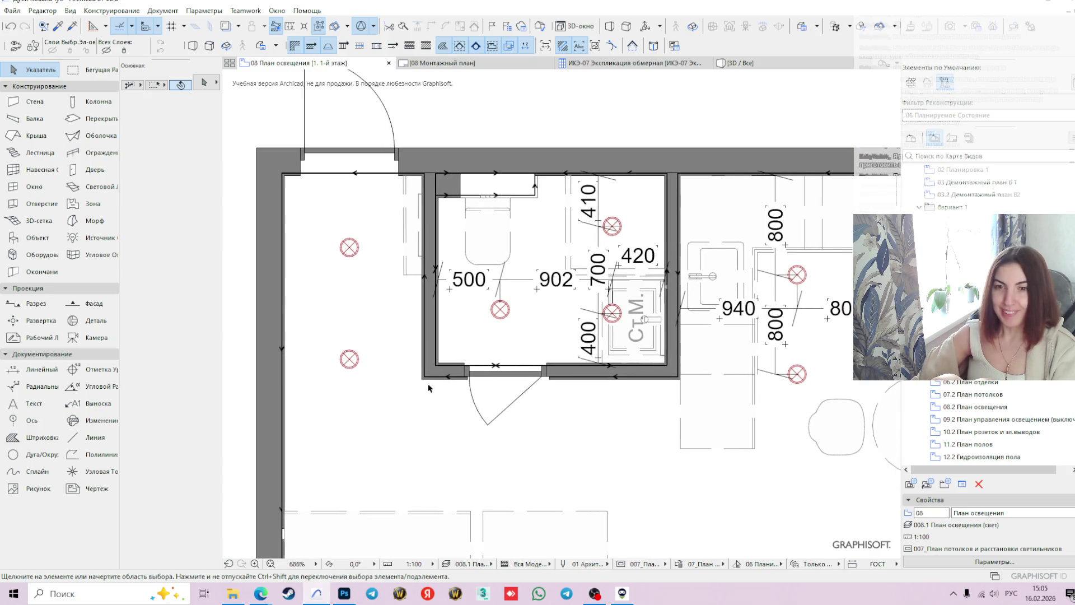
middle_click_drag(504, 347, 542, 332)
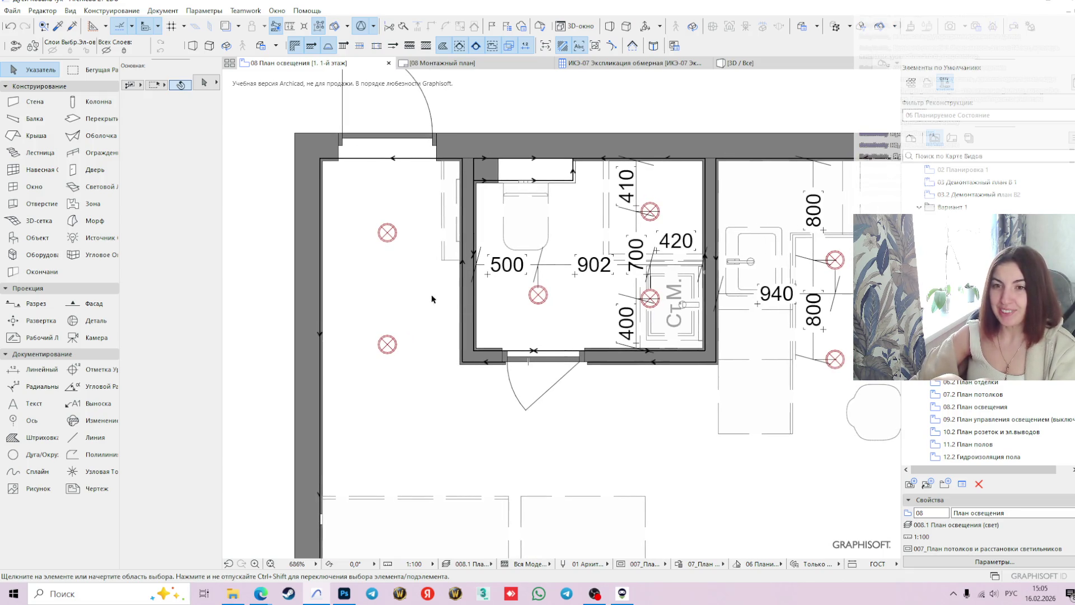
left_click(387, 344)
left_click(387, 344)
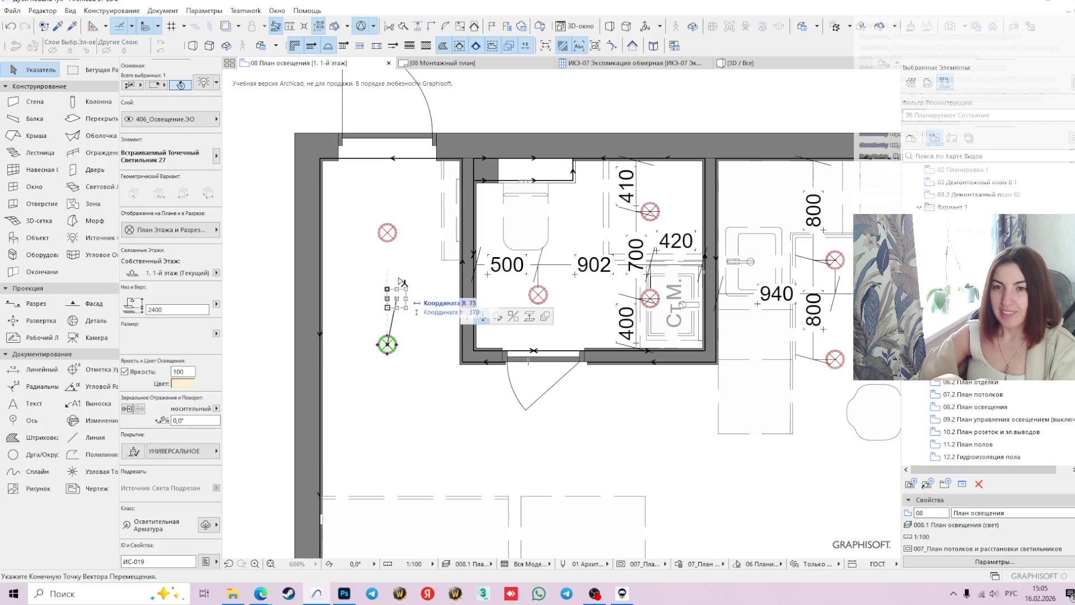
left_click(387, 232)
left_click(386, 232)
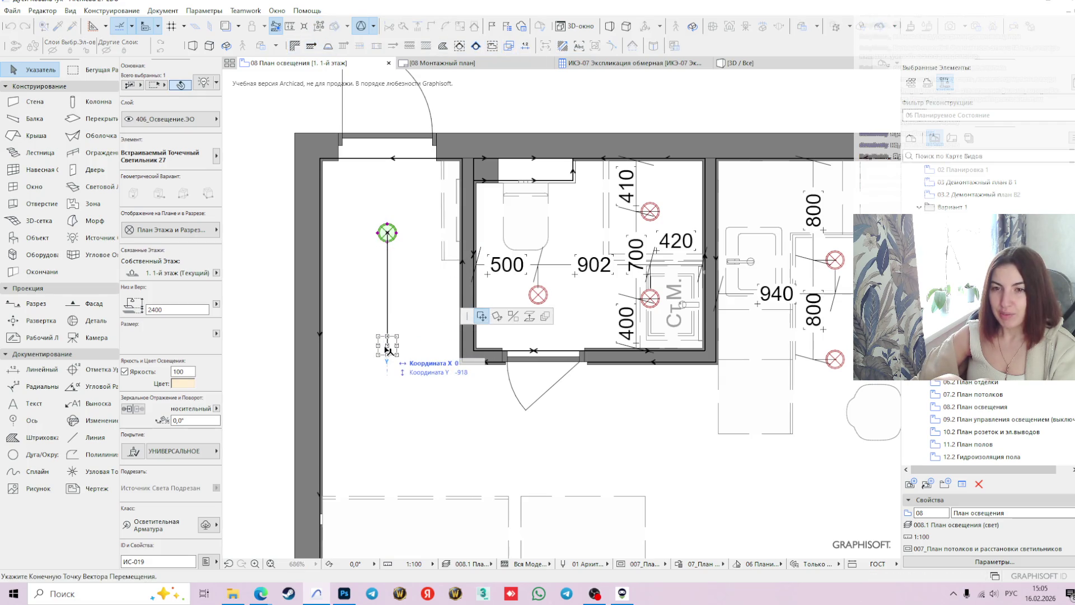
key("Tab")
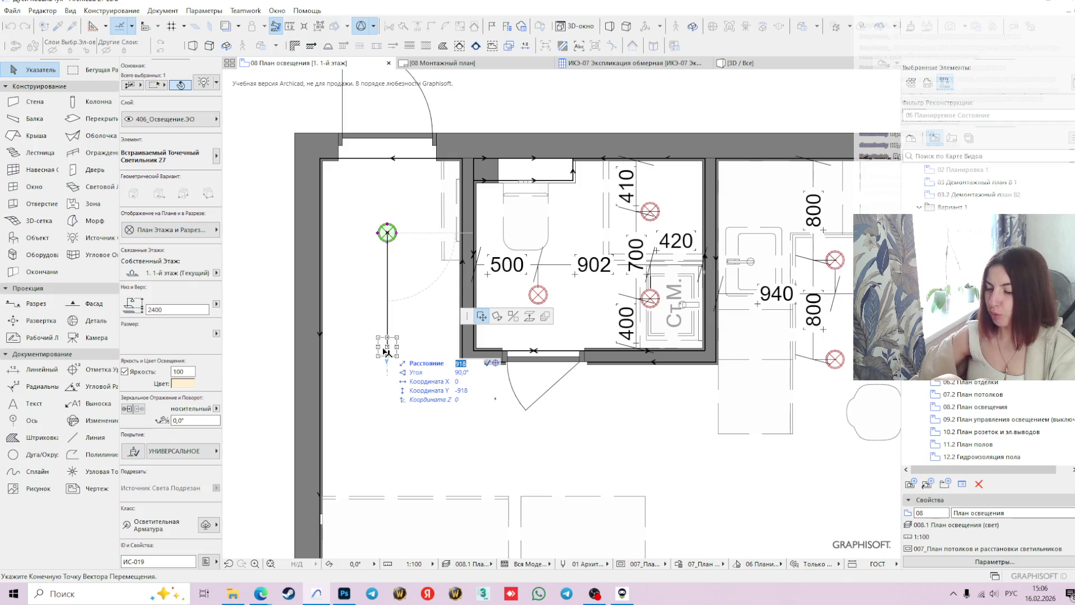
type("1000")
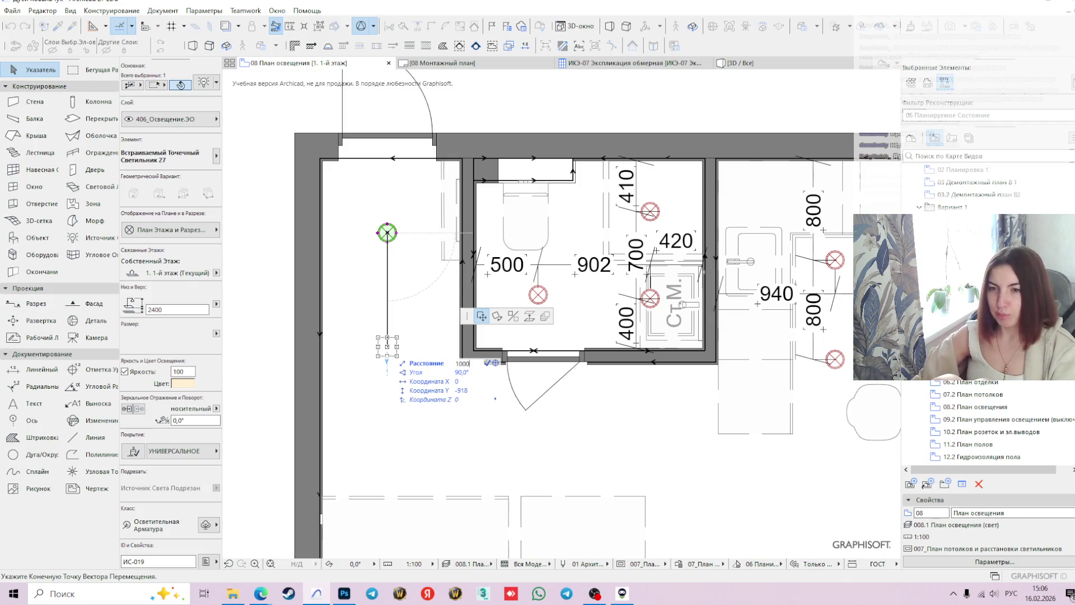
key("Return")
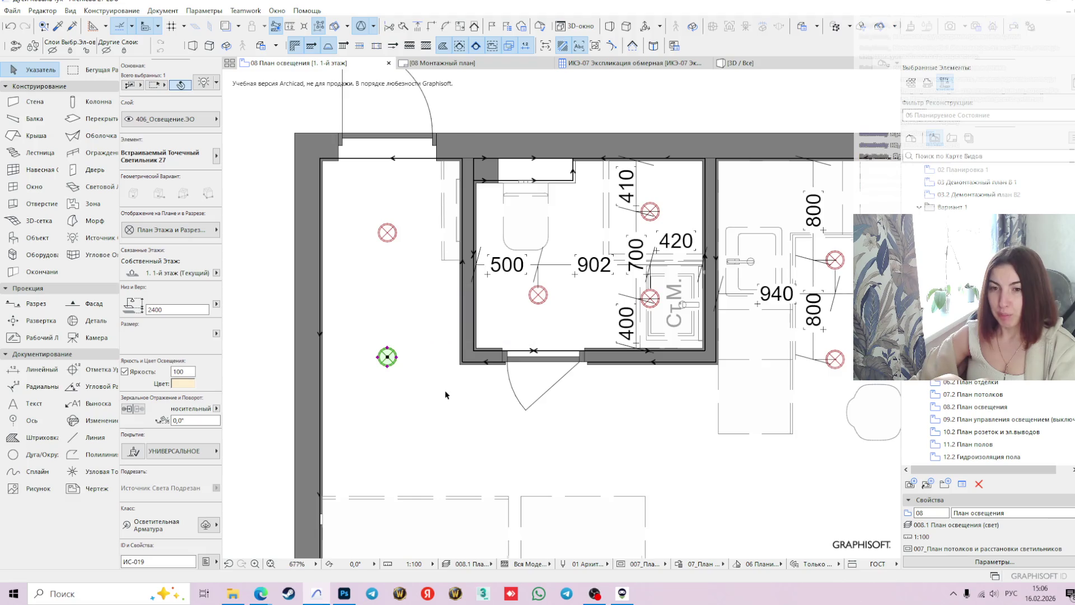
scroll(442, 394, "down", 2)
left_click(281, 334)
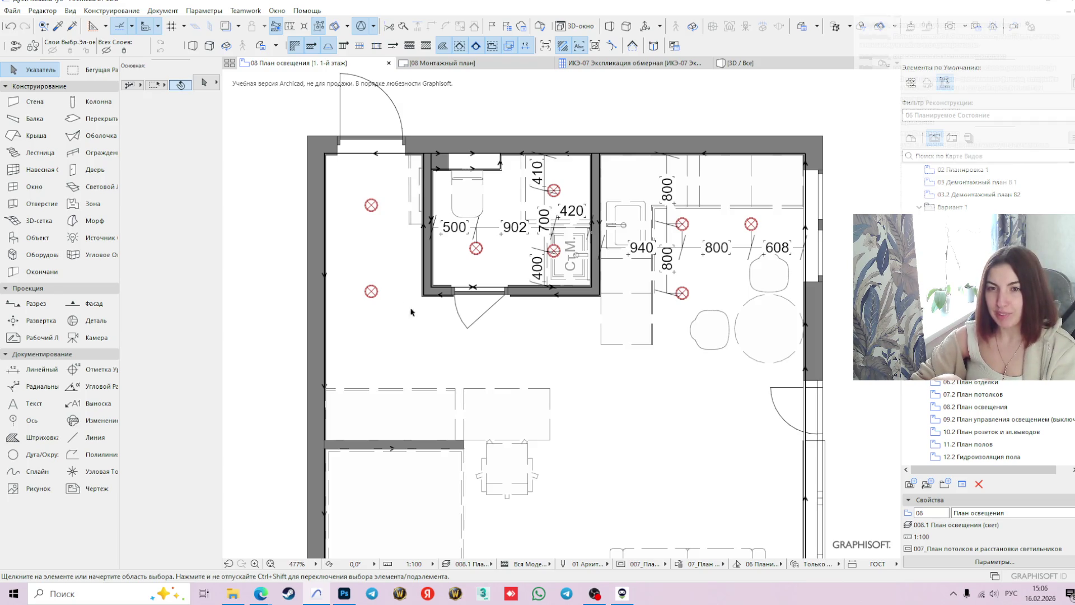
- Copy the lower corridor spotlight 1000 straight down to make a third hallway light
left_click(371, 291)
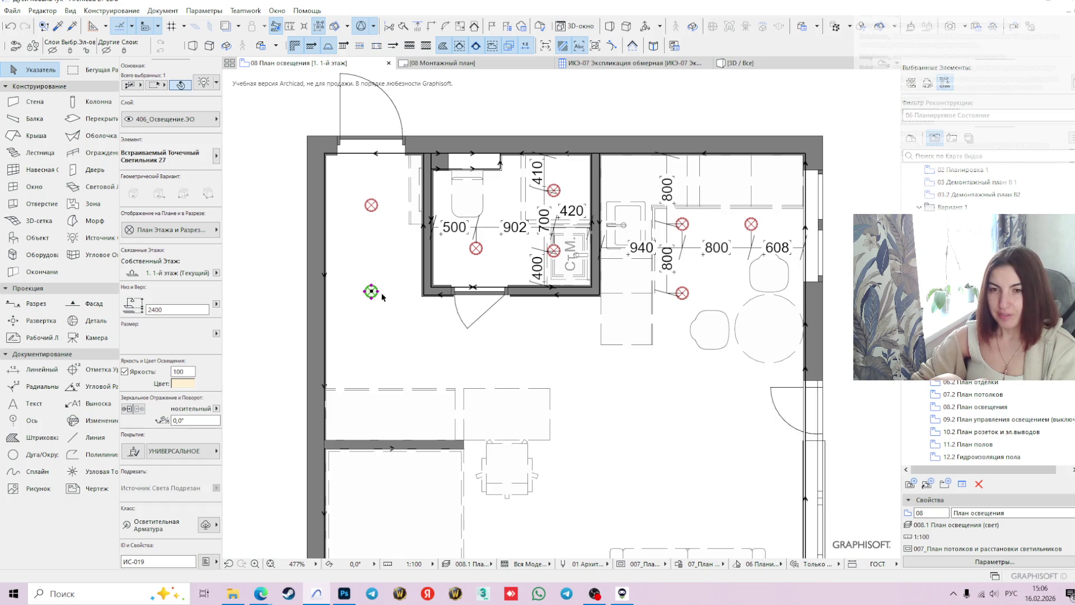
left_click(371, 291)
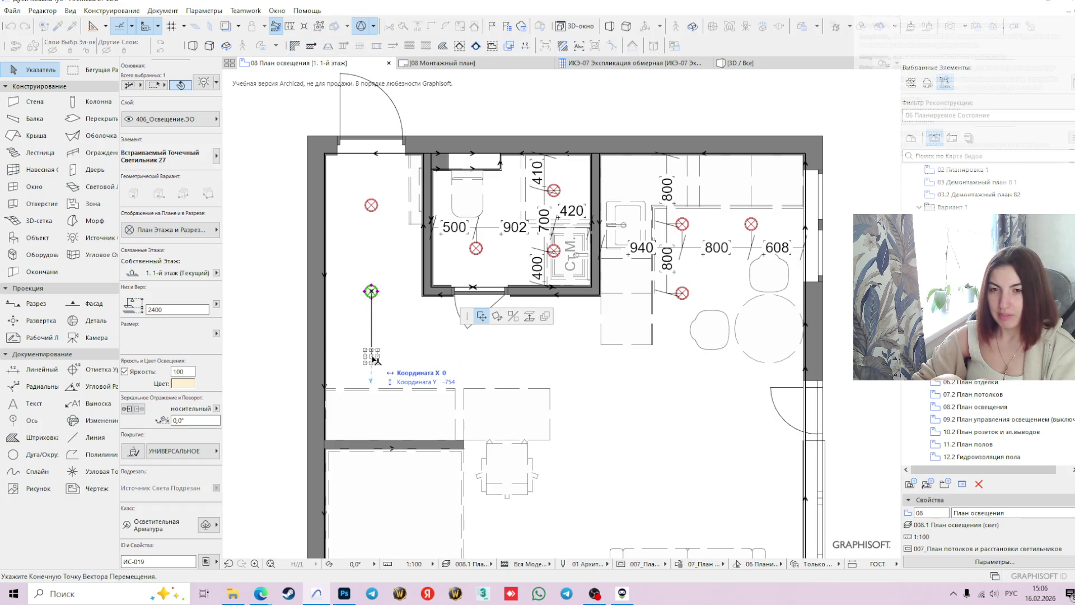
key("Escape")
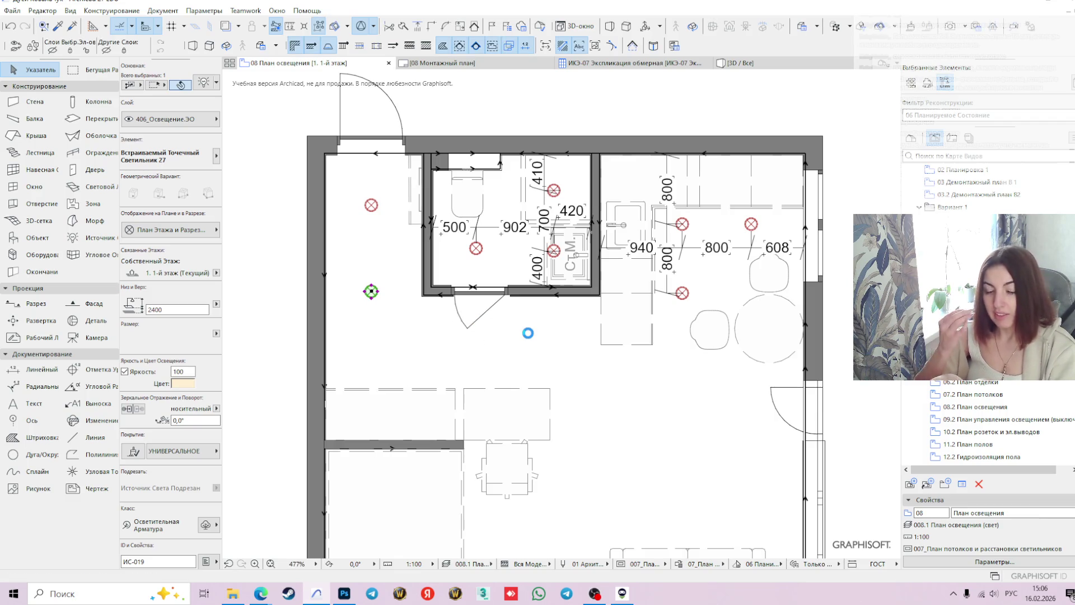
key("Escape")
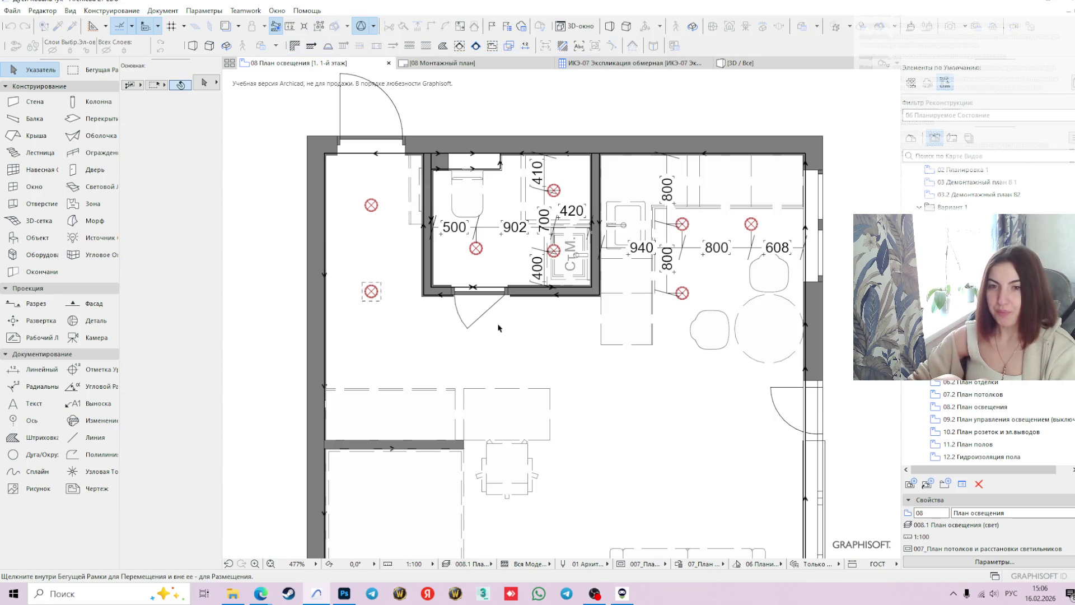
left_click_drag(373, 294, 384, 354)
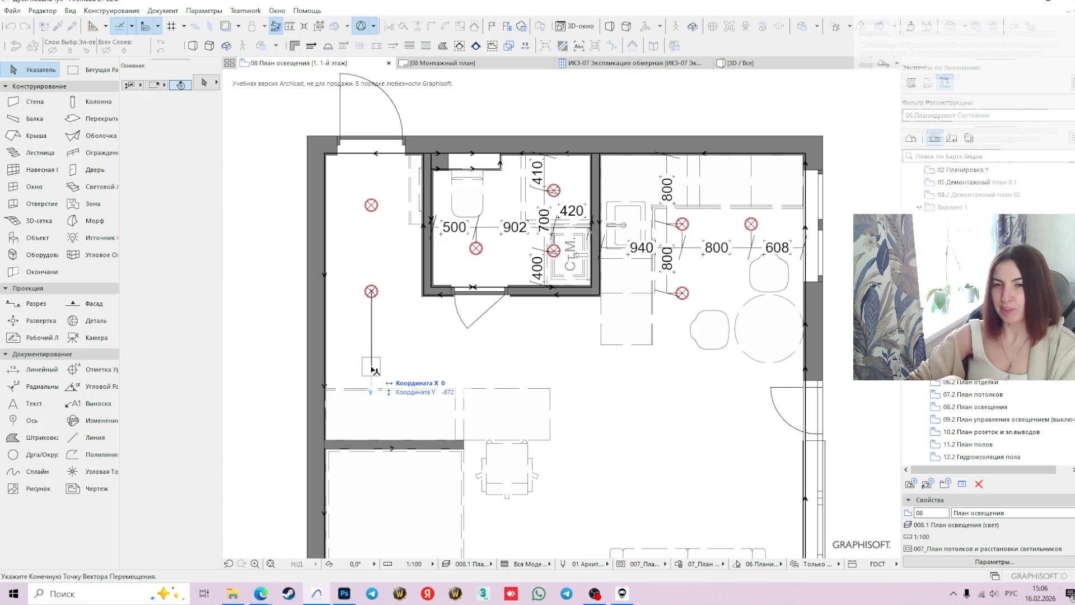
key("Tab")
key("Tab")
key("Tab")
type("1")
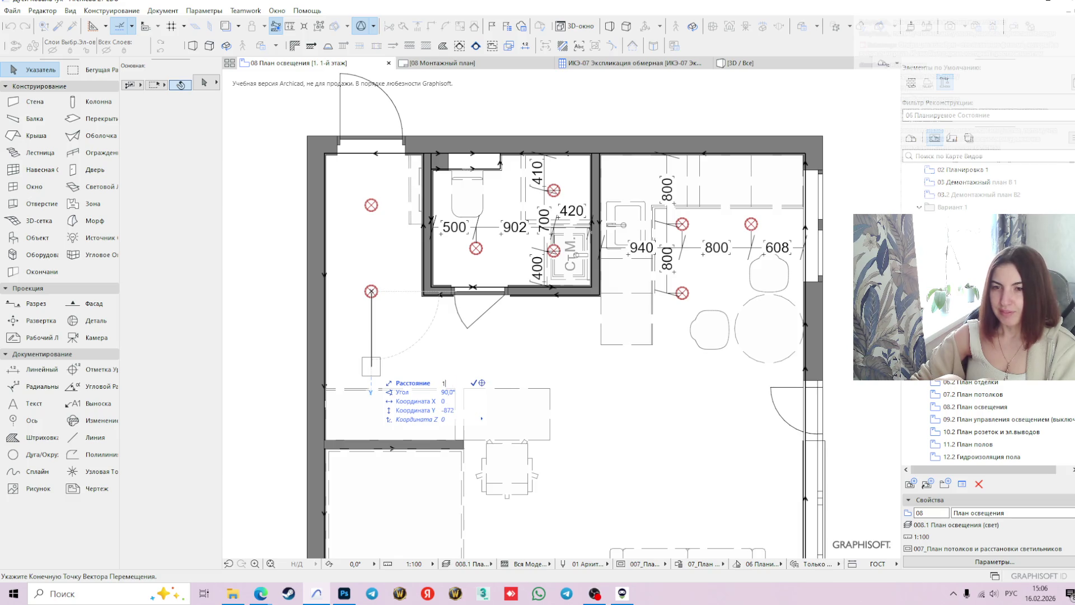
key("Return")
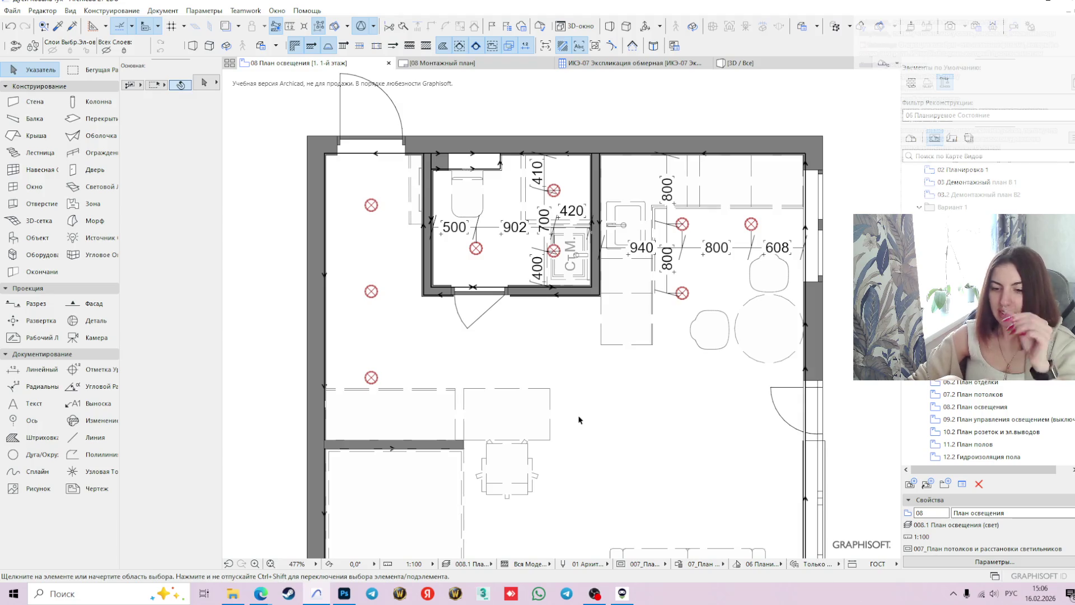
- Select the three corridor spotlights, leave them in place, and clear the selection
left_click(372, 205)
left_click(375, 292, "shift")
left_click(371, 377, "shift")
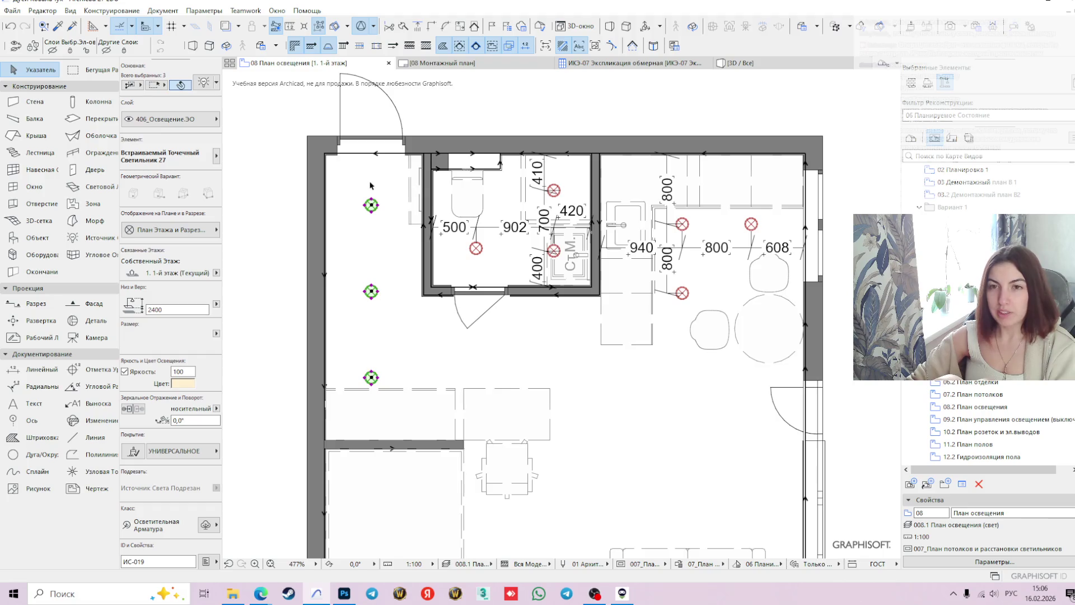
scroll(332, 233, "up", 4)
scroll(429, 357, "up", 2)
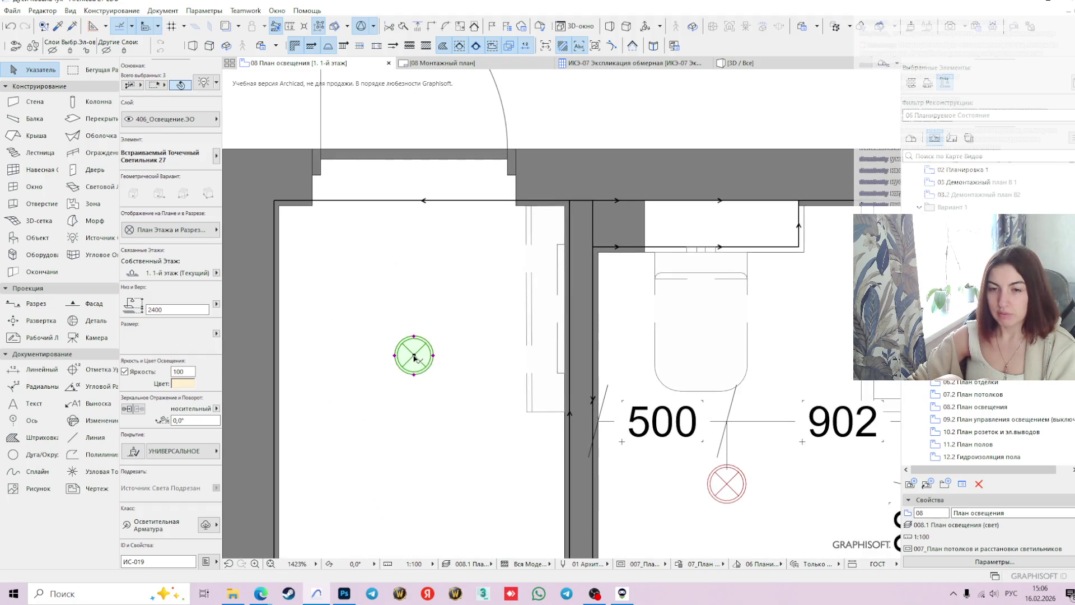
left_click(414, 354)
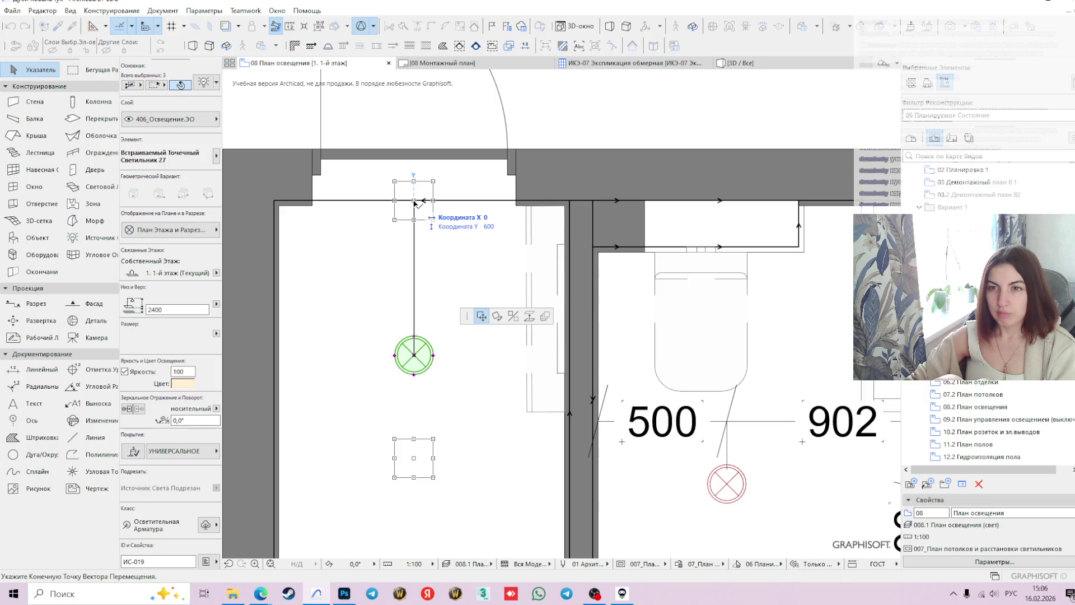
left_click(413, 355)
key("Escape")
- With the Linear Dimension tool, place the first chain point at the corridor's upper-left wall corner
left_click(41, 369)
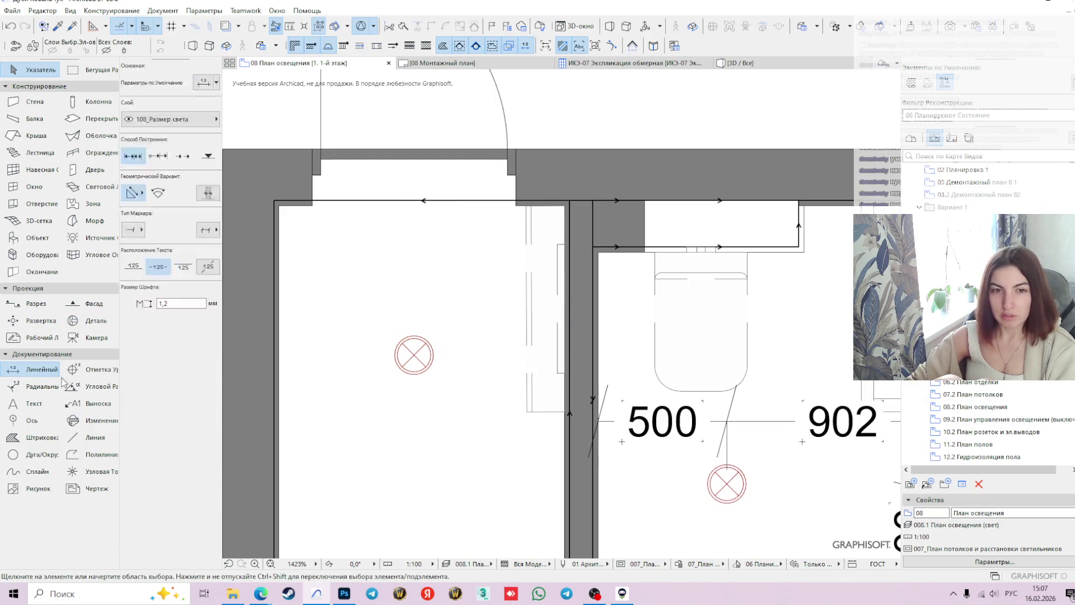
scroll(398, 394, "down", 2)
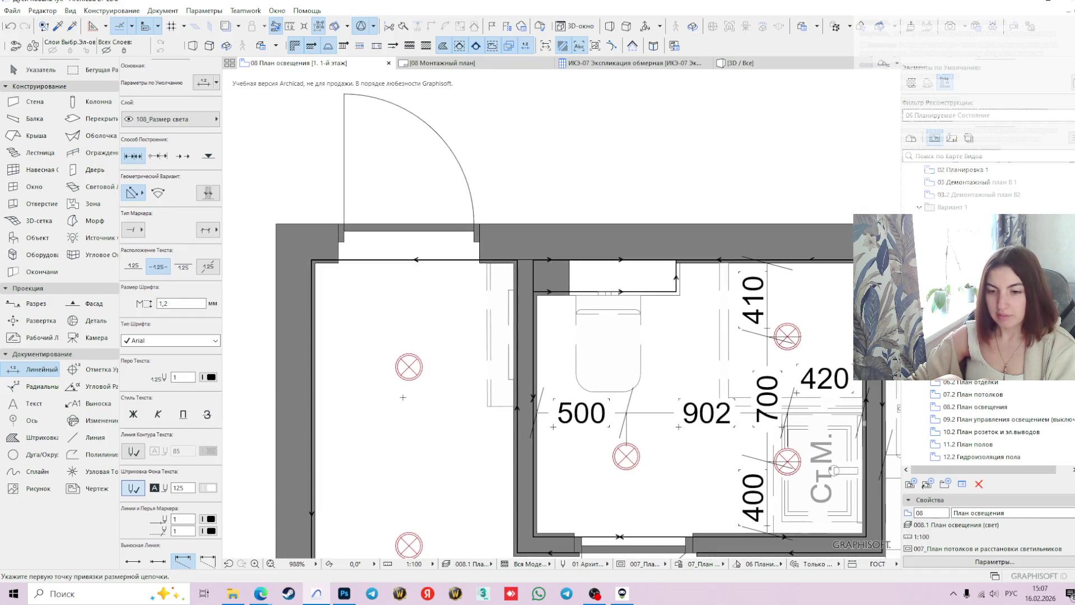
scroll(322, 262, "up", 2)
scroll(311, 263, "up", 2)
left_click(309, 263)
scroll(508, 479, "down", 1)
scroll(508, 479, "down", 1)
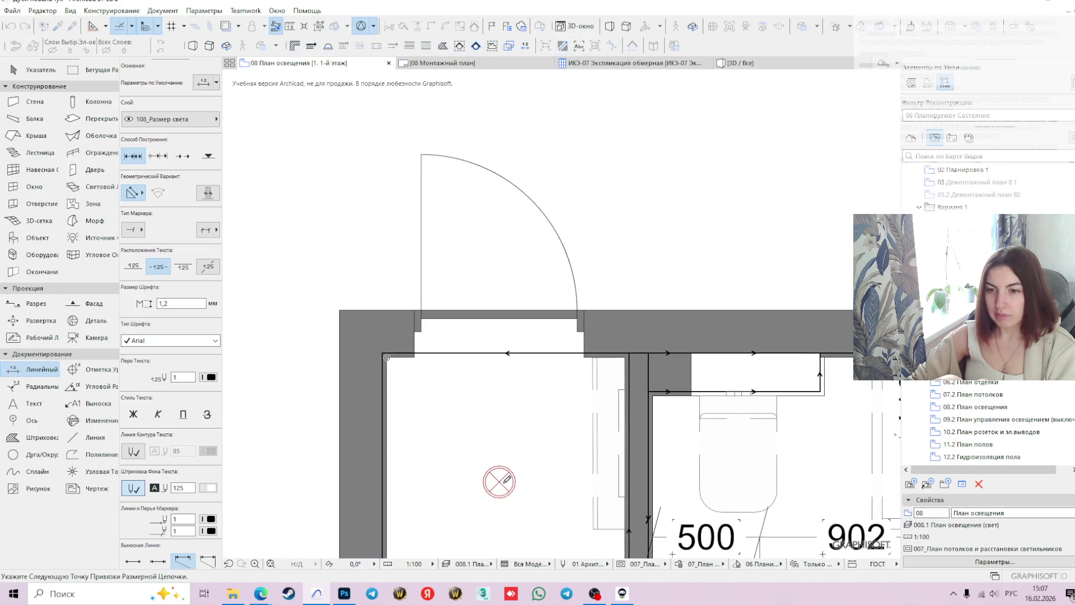
middle_click_drag(592, 469, 553, 379)
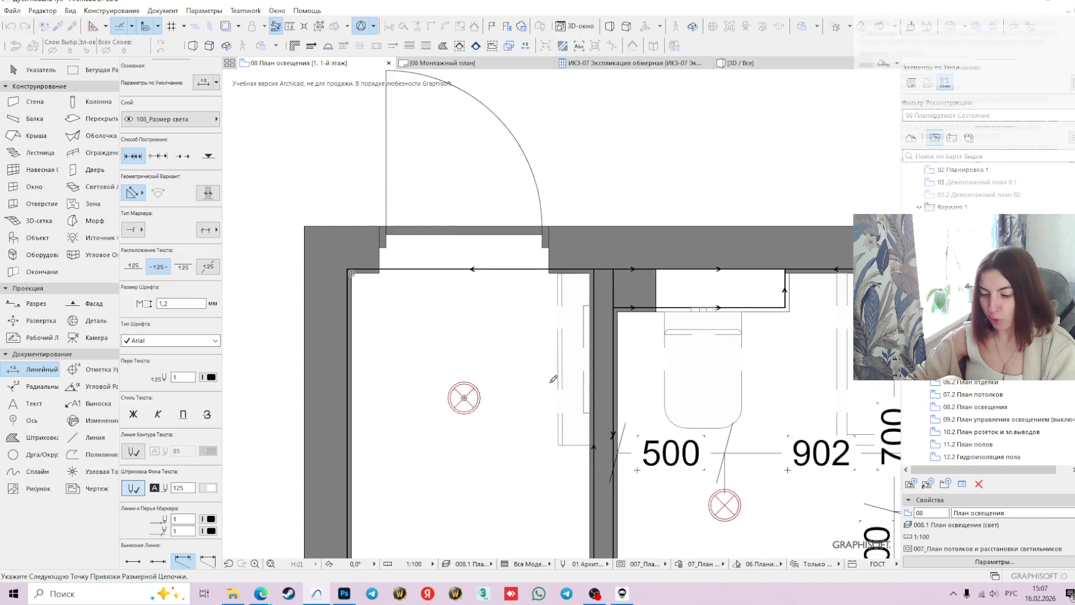
key("XF86AudioLowerVolume")
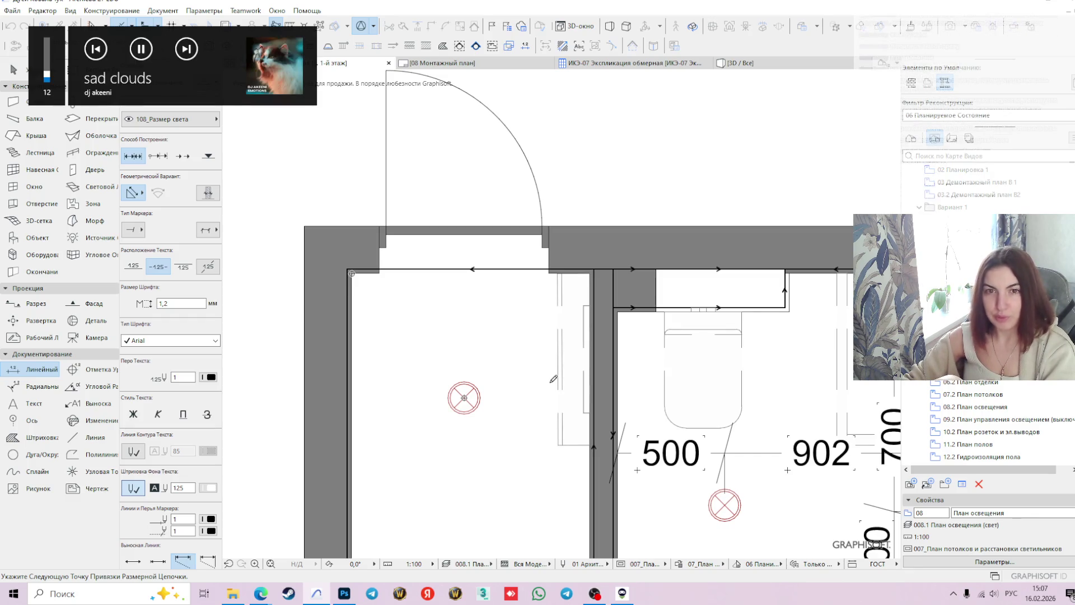
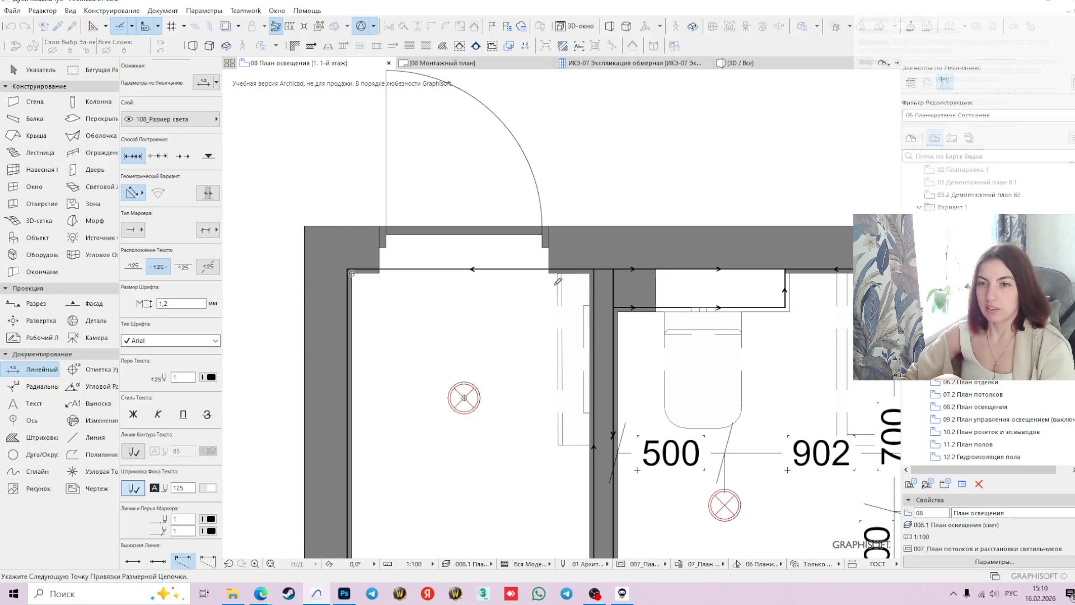
- Finish the horizontal dimension chain from the walls and place it above the spotlights
scroll(574, 271, "up", 2)
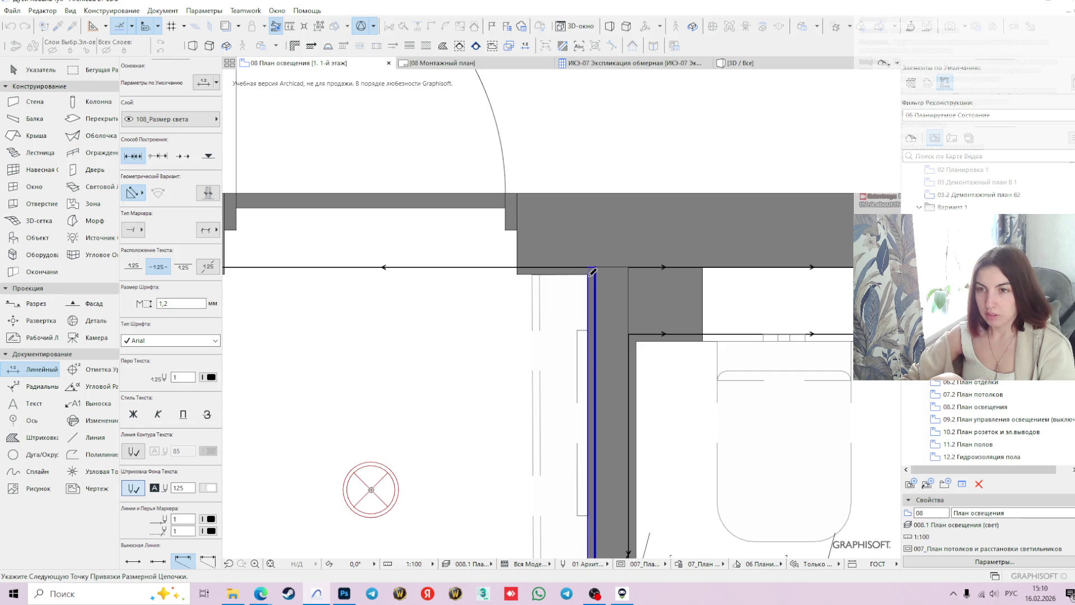
scroll(506, 345, "down", 2)
double_click(464, 285)
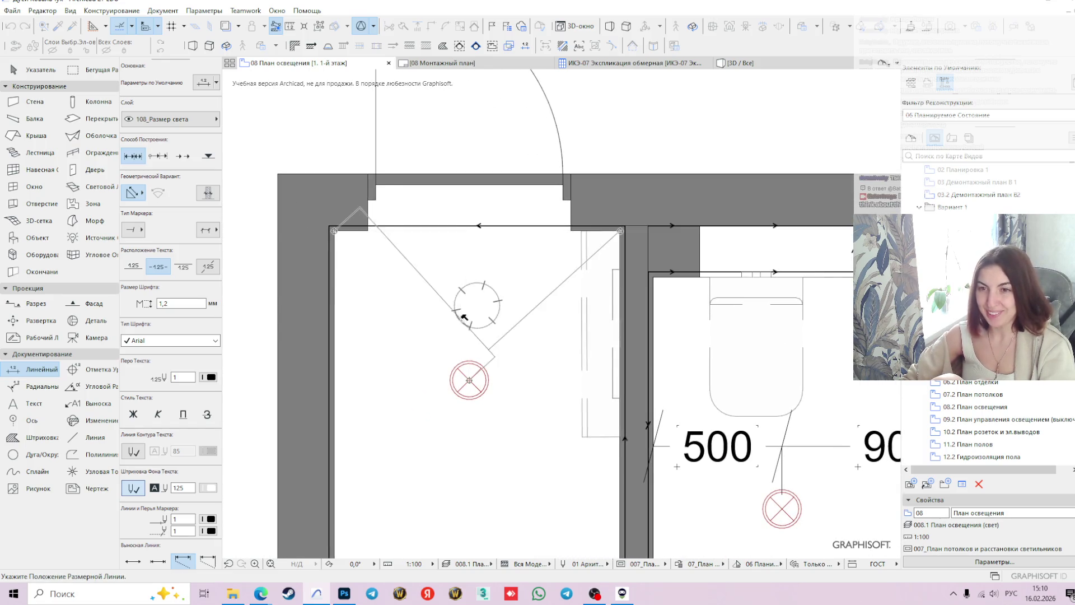
left_click(464, 270)
scroll(524, 315, "down", 3)
scroll(497, 288, "up", 2)
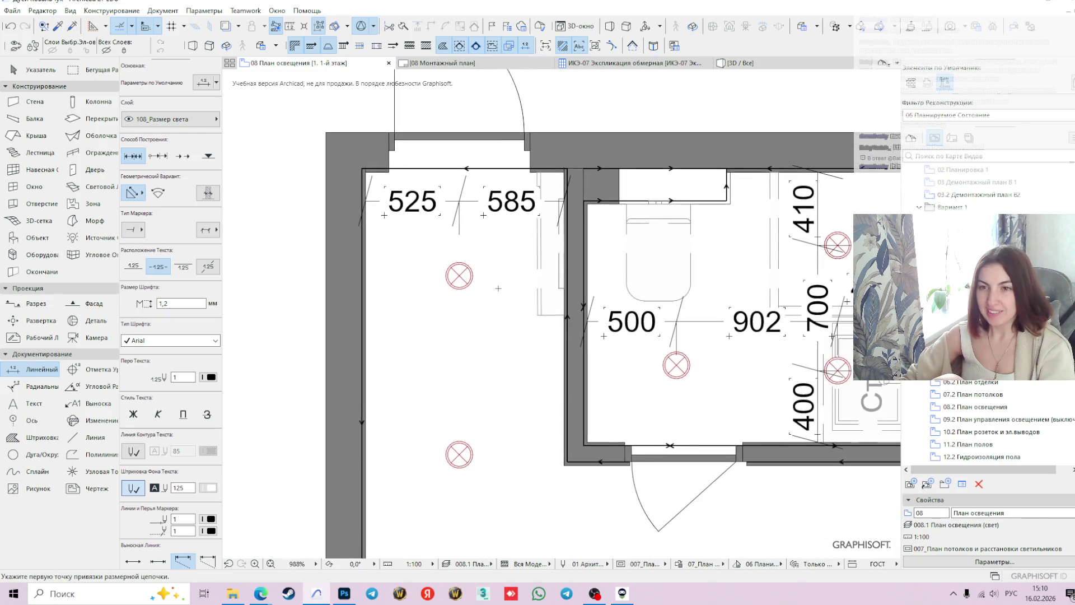
key("Escape")
- Select the spotlight column and shift it 15 so both distances read 555
left_click(472, 282)
left_click(469, 458, "shift")
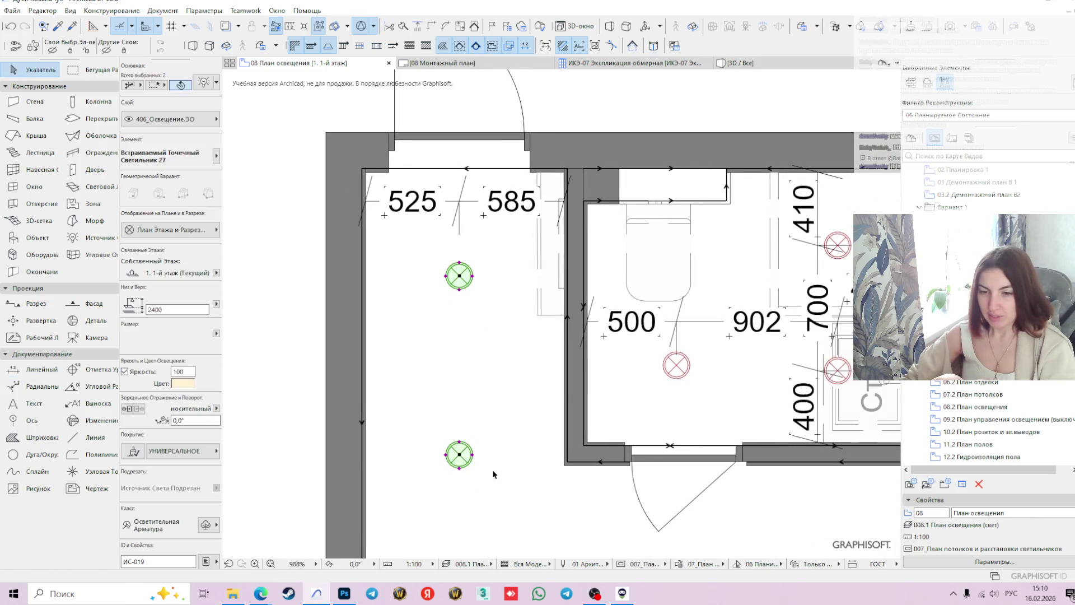
middle_click_drag(492, 469, 488, 383)
scroll(482, 380, "down", 1)
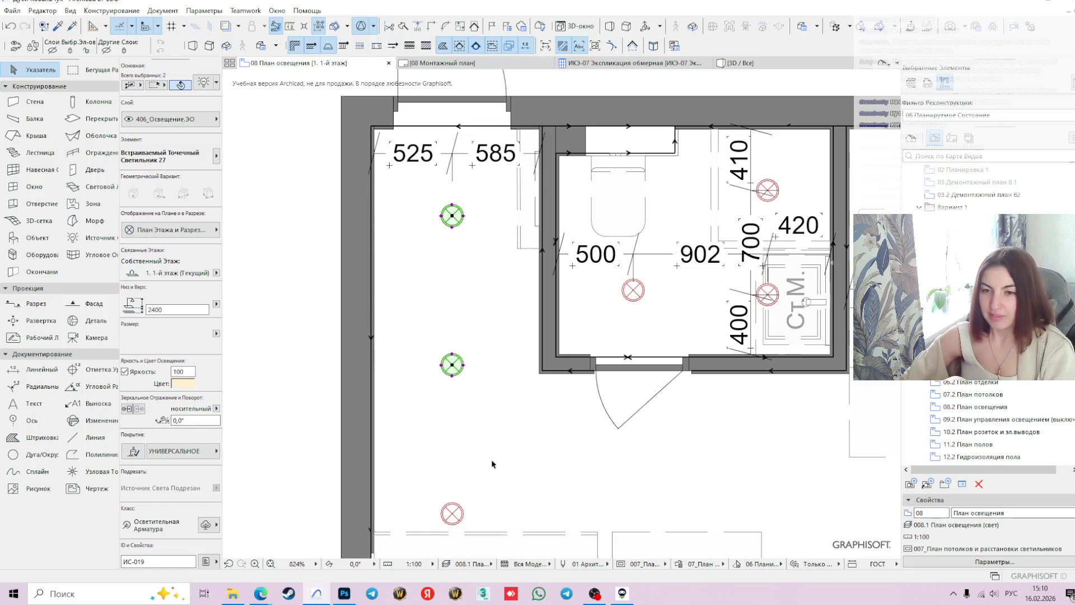
left_click(451, 217)
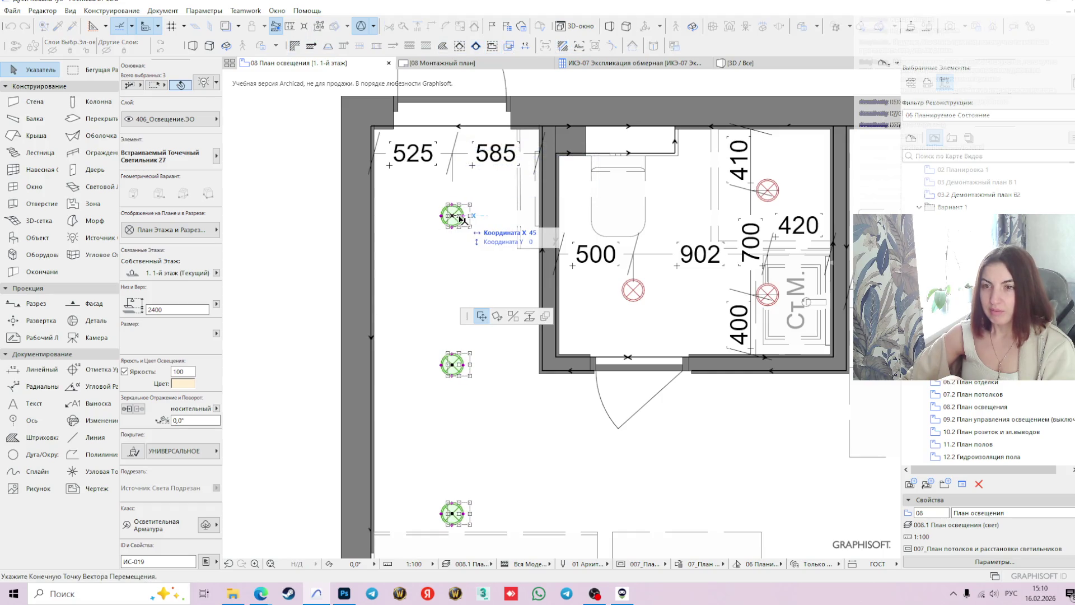
left_click(459, 217)
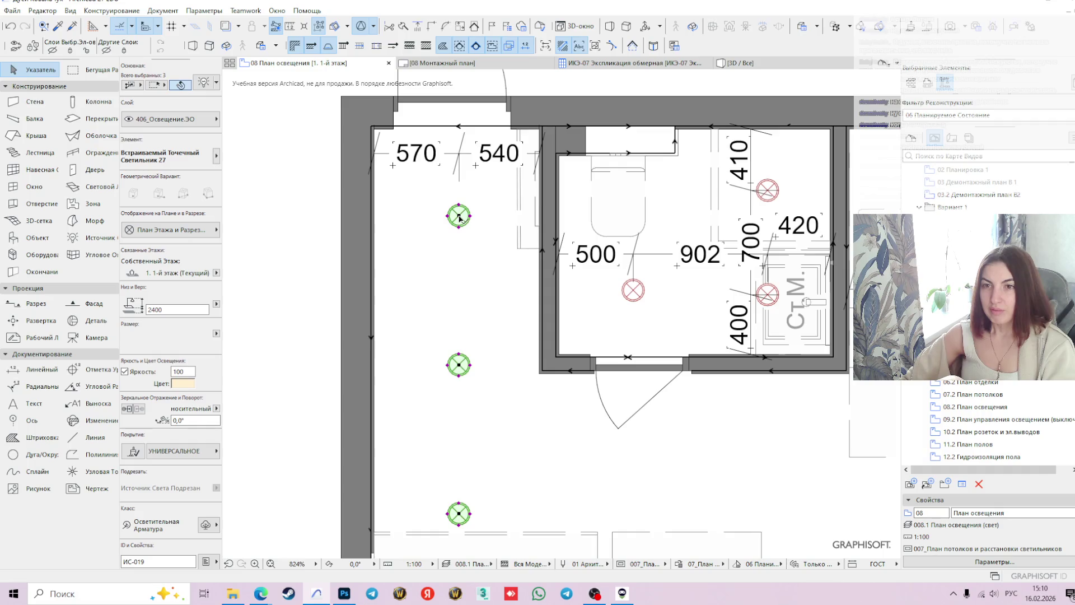
left_click(458, 217)
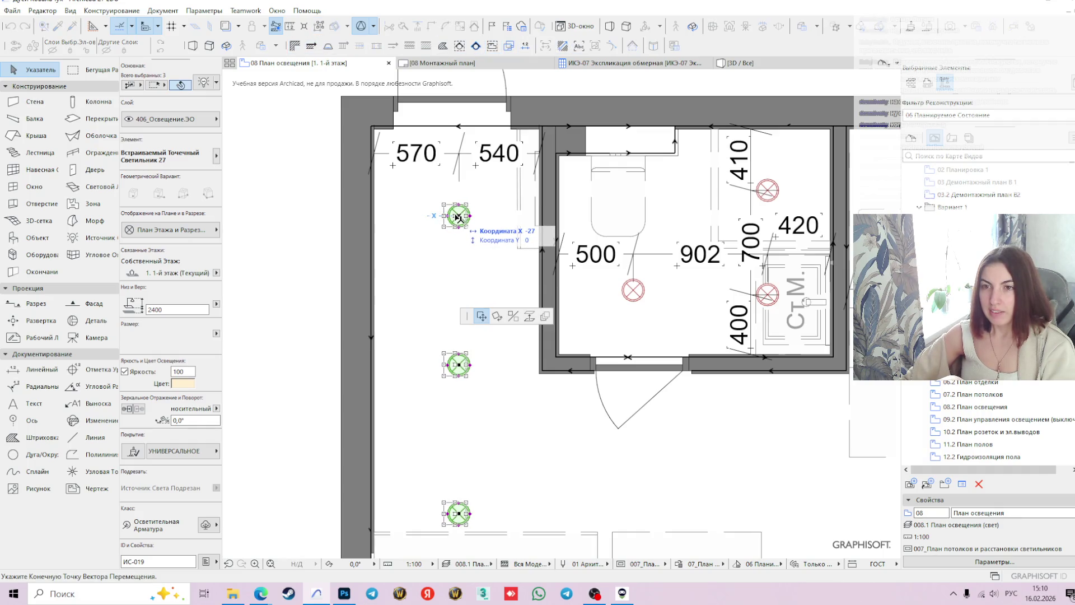
key("Tab")
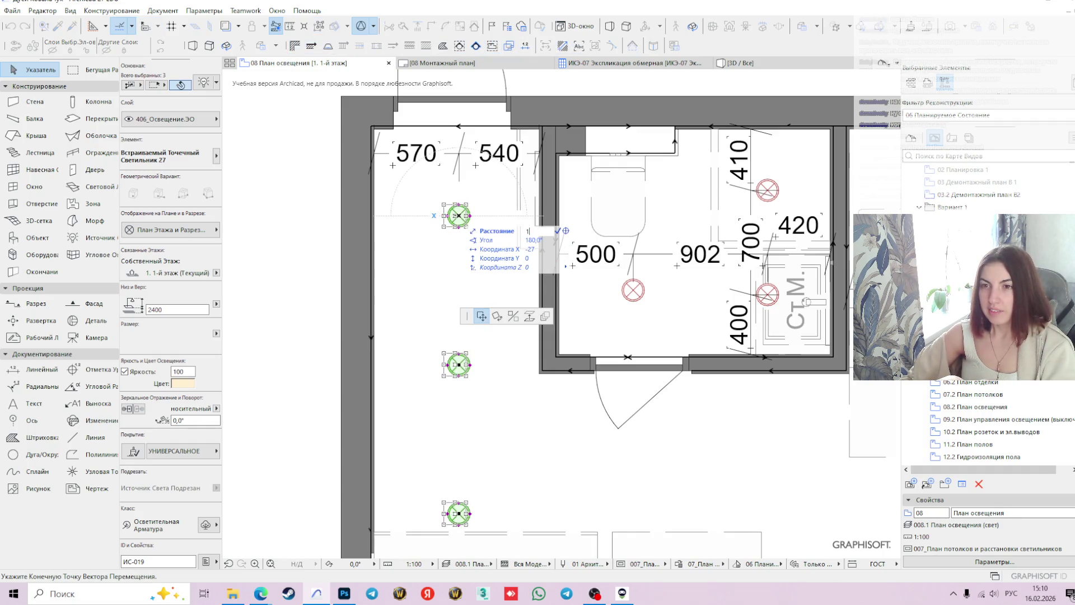
key("Return")
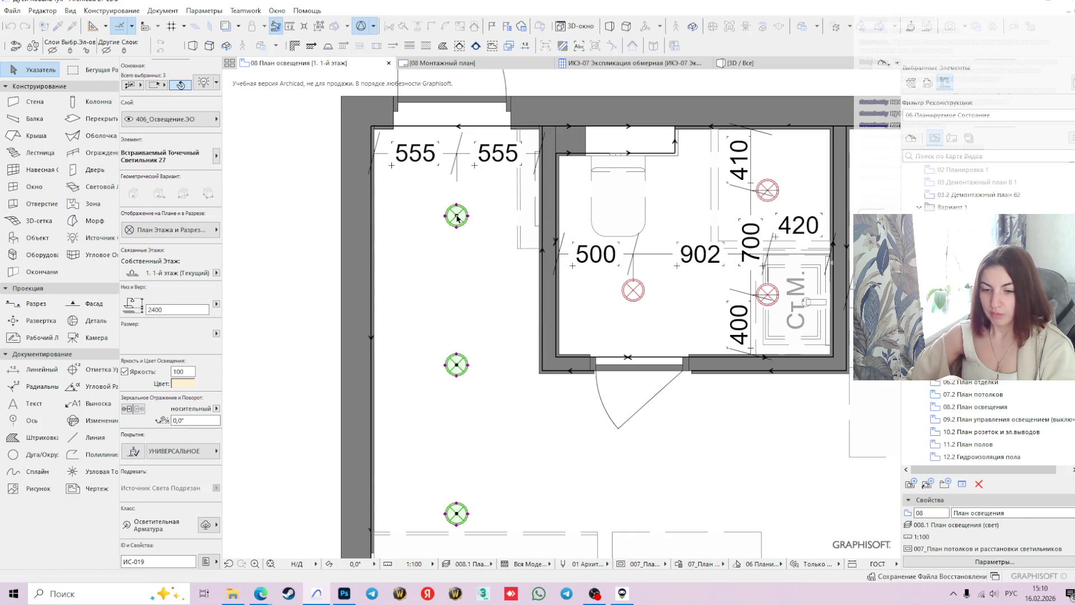
scroll(495, 288, "down", 2)
scroll(504, 268, "down", 2)
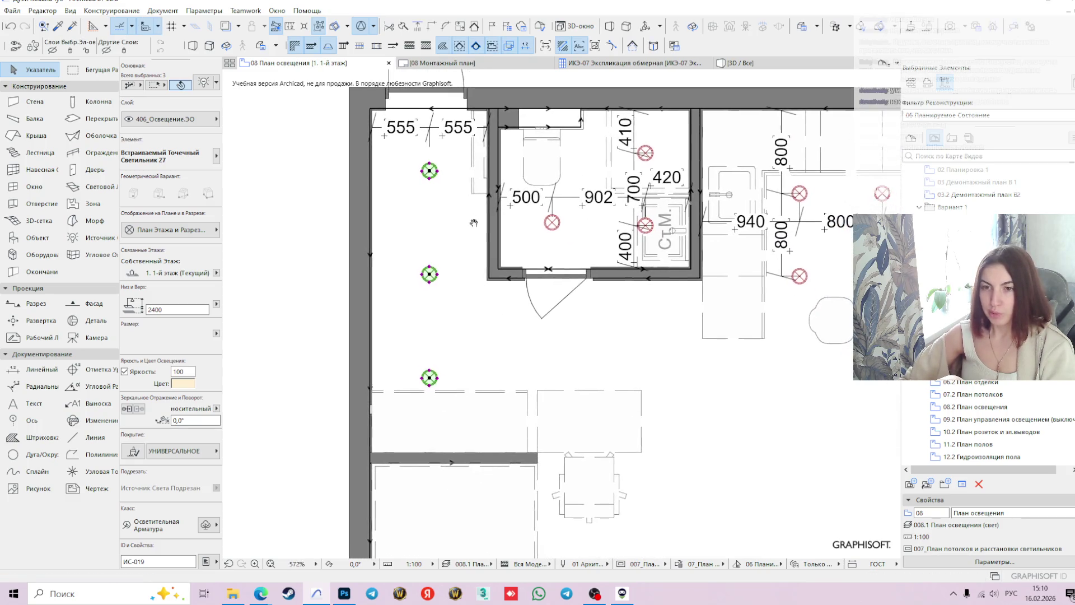
key("Escape")
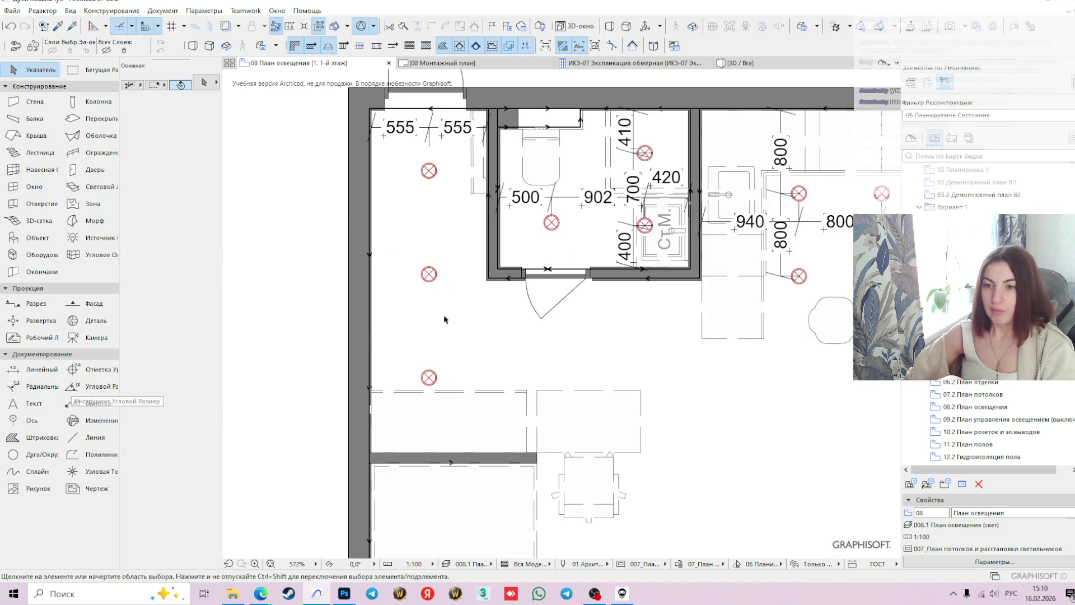
- Start a linear dimension chain at the left room's wall corner
scroll(372, 284, "right", 3)
left_click(348, 372)
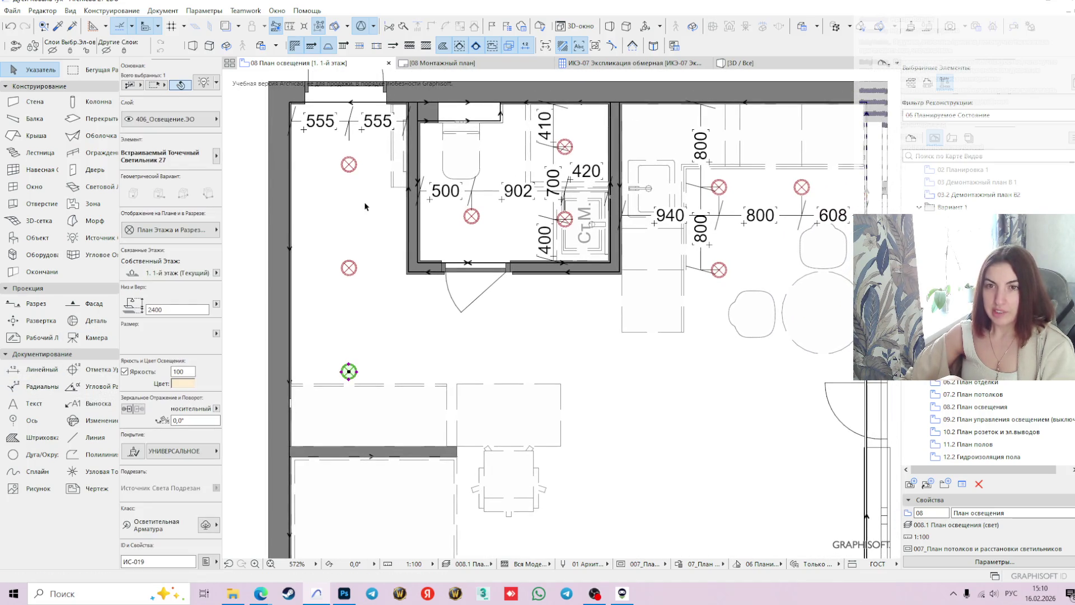
left_click(45, 370)
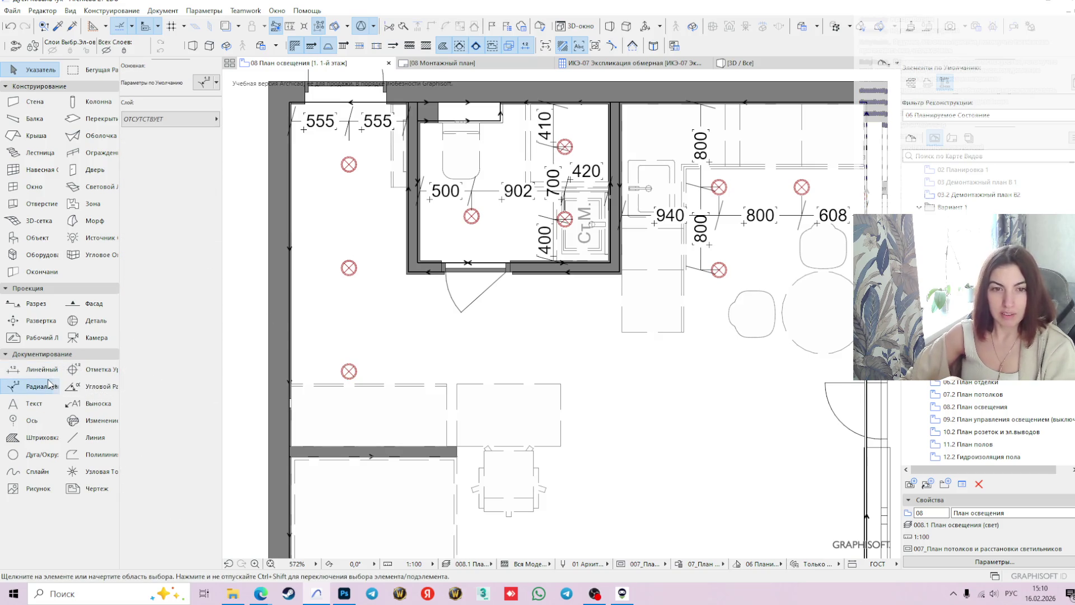
scroll(288, 451, "up", 3)
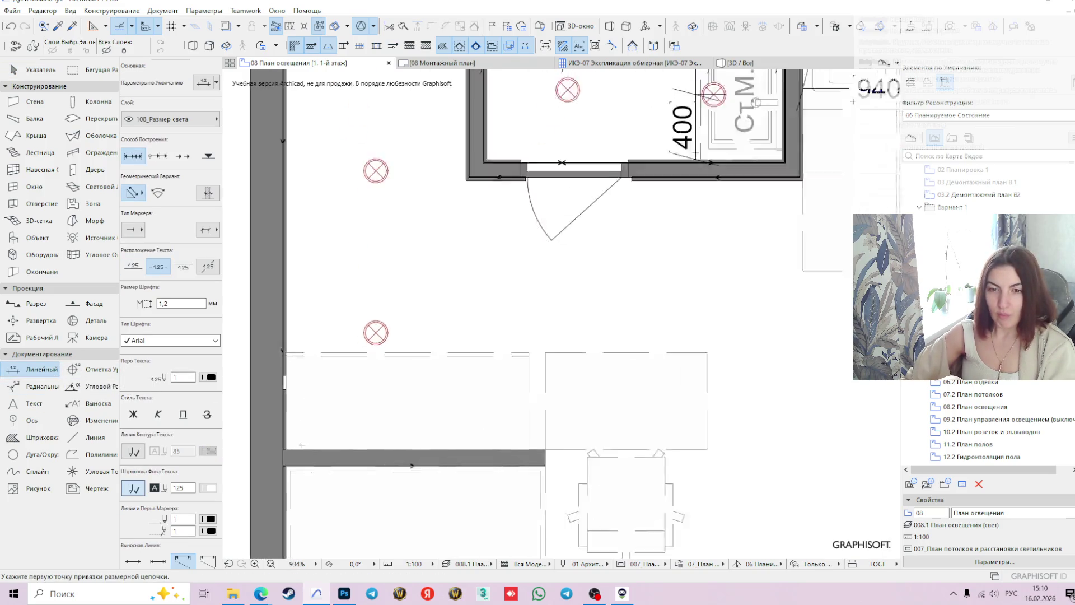
left_click(285, 451)
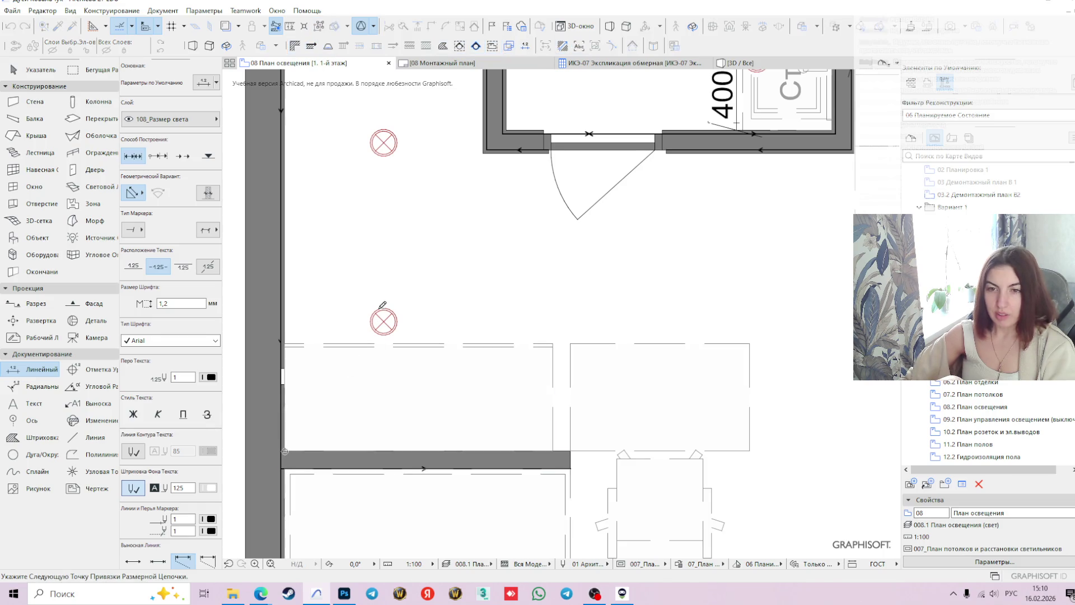
- Place the vertical chain beside the spotlights, reading 580, 1 000, 1 000 and 723
middle_click_drag(419, 202, 446, 354)
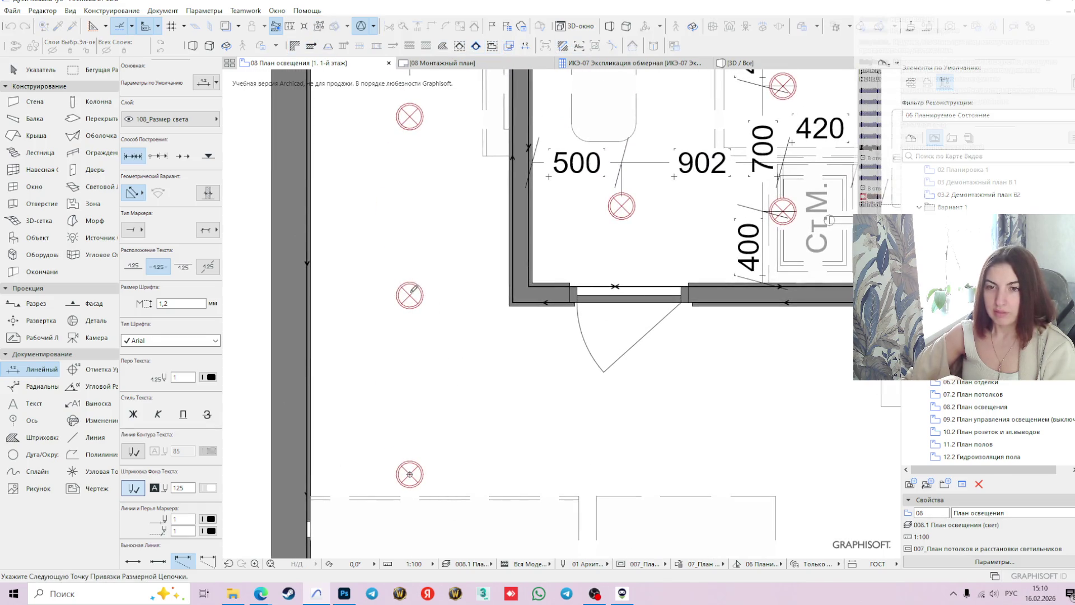
scroll(463, 233, "up", 1)
mouse_move(418, 87)
middle_mouse_down()
mouse_move(437, 263)
mouse_move(358, 291)
middle_mouse_up()
scroll(421, 267, "up", 1)
scroll(336, 252, "up", 2)
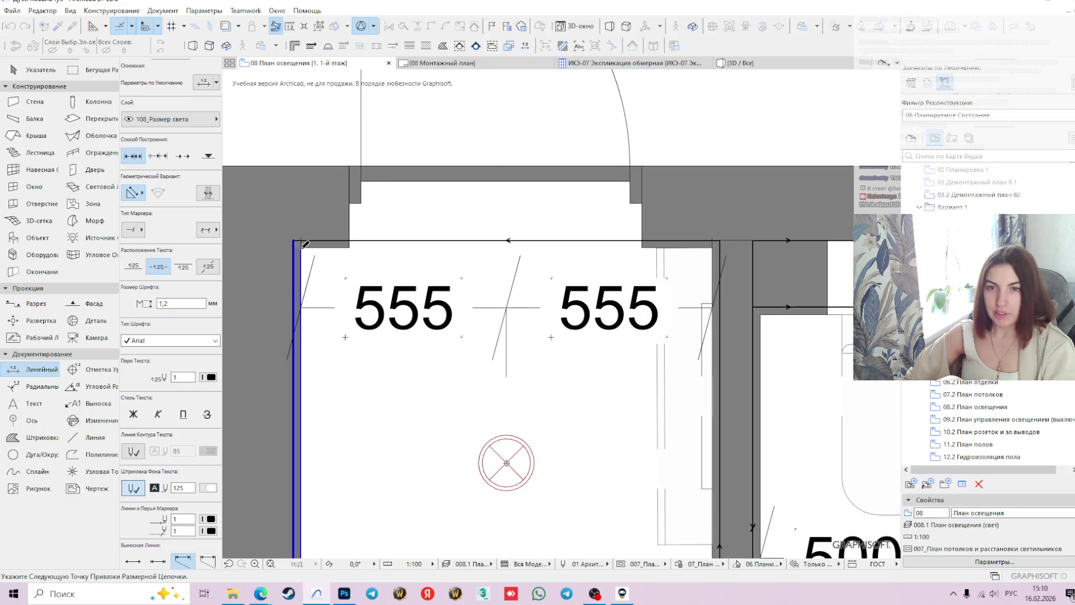
scroll(448, 336, "down", 3)
middle_click_drag(518, 504, 504, 268)
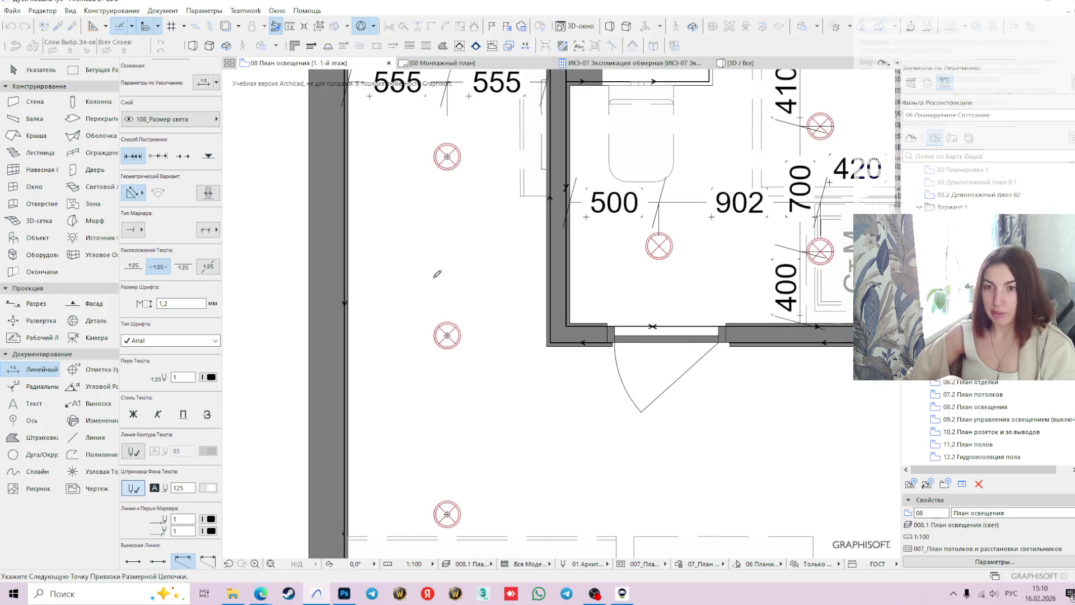
left_click(502, 280)
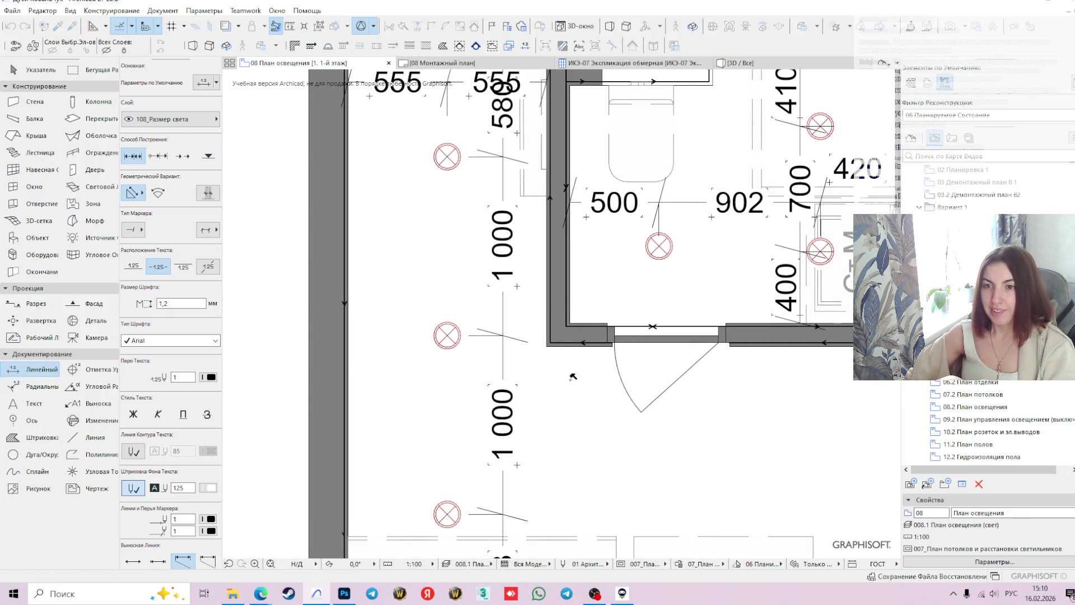
scroll(568, 370, "down", 2)
middle_click_drag(567, 371, 497, 342)
key("Escape")
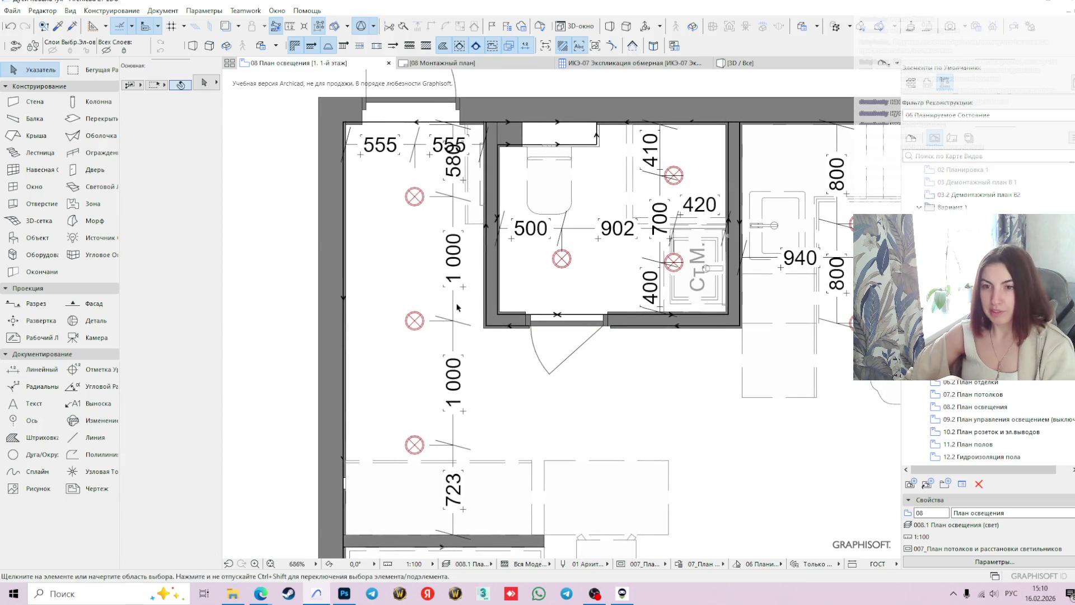
- Move the vertical dimension chain onto the spotlight column
left_click(456, 307)
left_click(455, 311)
left_click(453, 310)
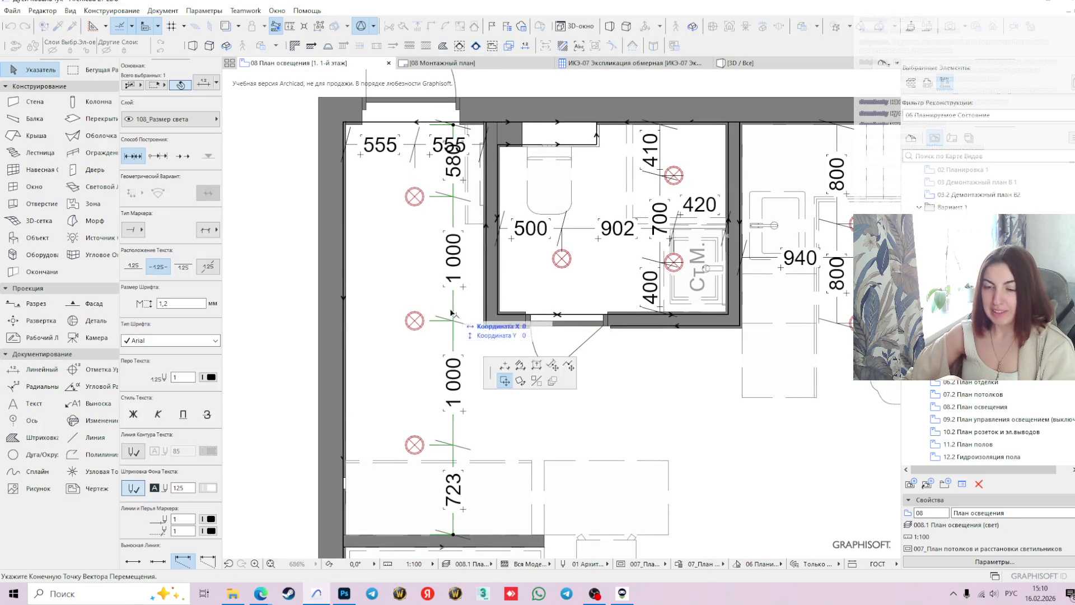
left_click(421, 312)
scroll(421, 312, "down", 1)
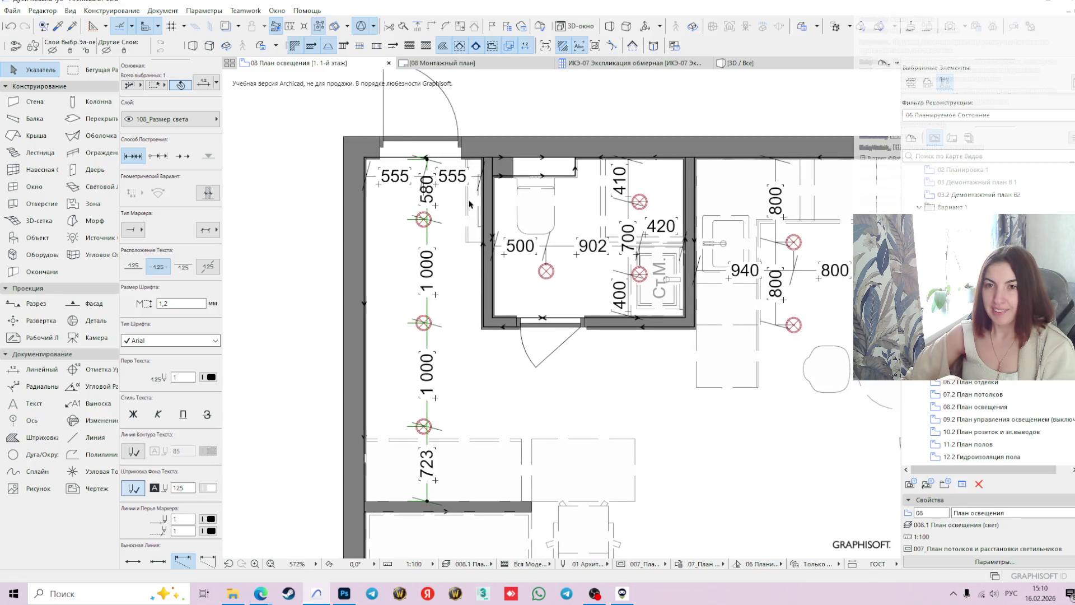
scroll(424, 185, "up", 3)
- Lower the 555 | 555 dimension chain onto the top spotlight's centre line
left_click(419, 179)
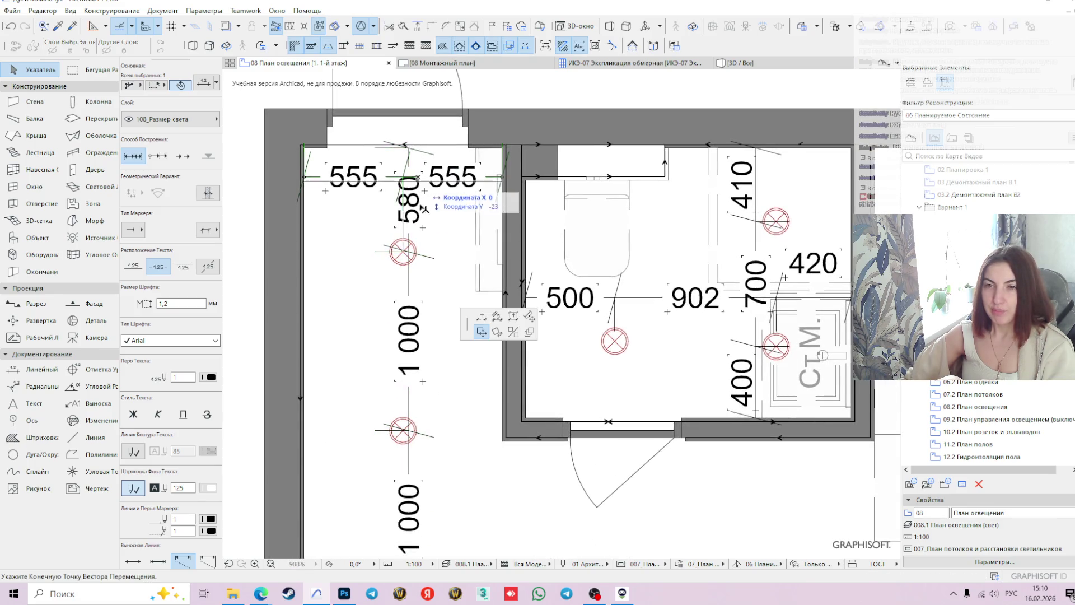
left_click(421, 254)
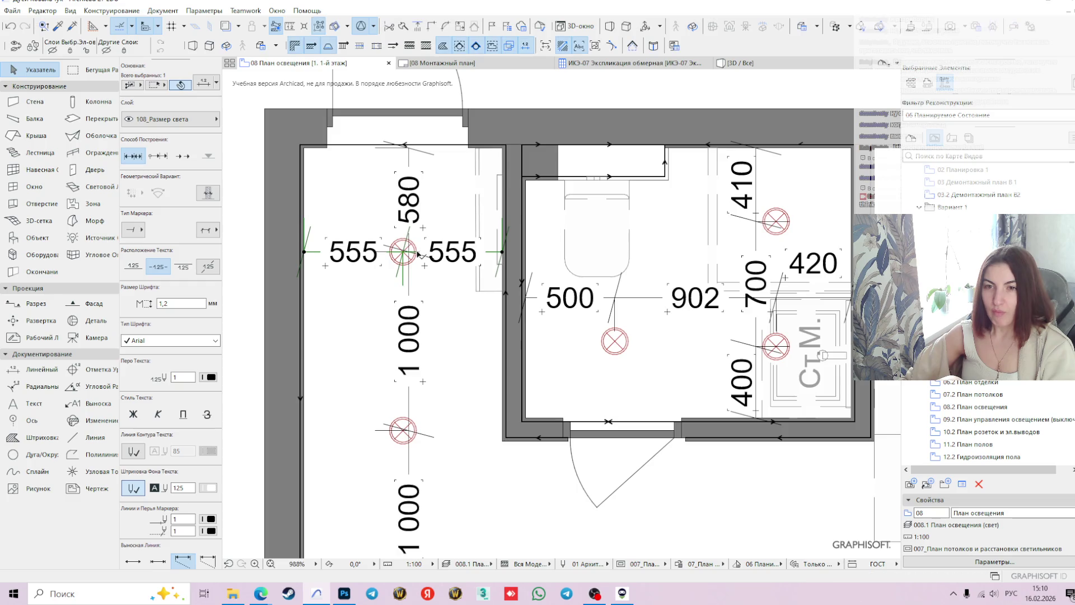
key("ctrl+z")
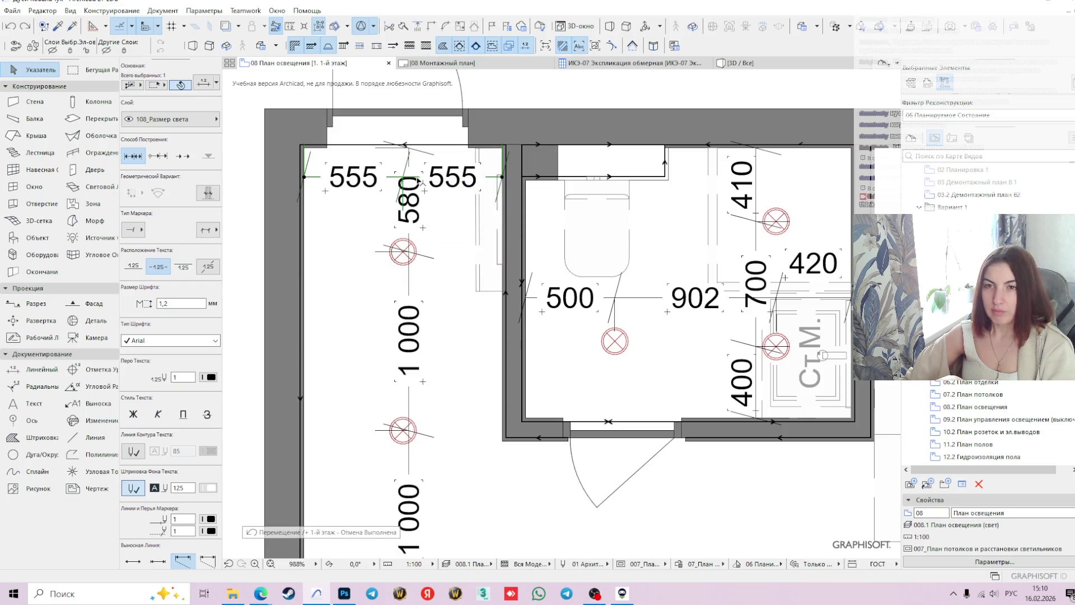
left_click(419, 181)
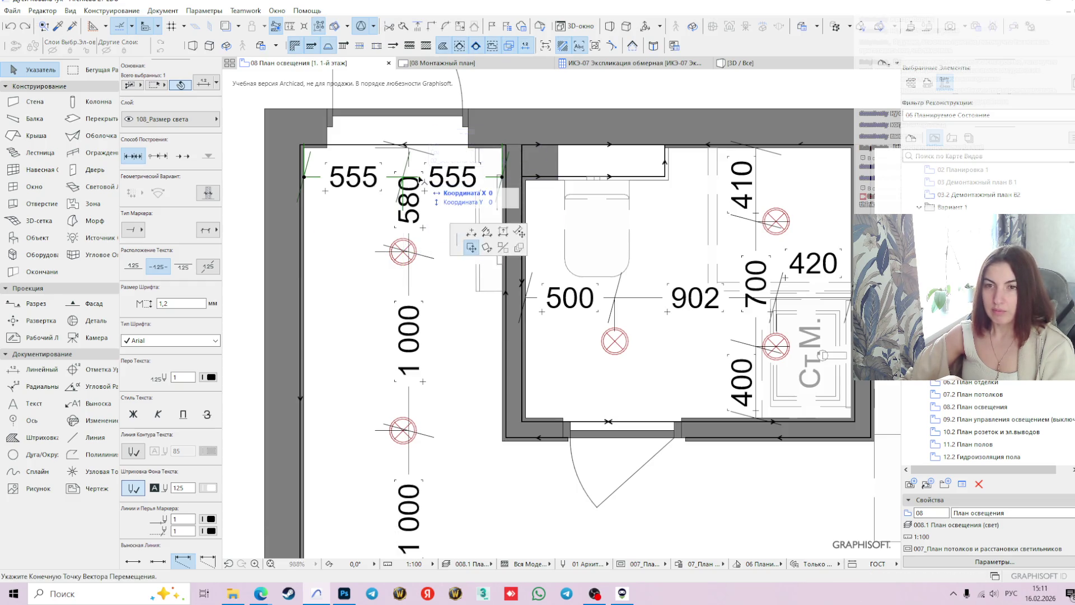
left_click(422, 259)
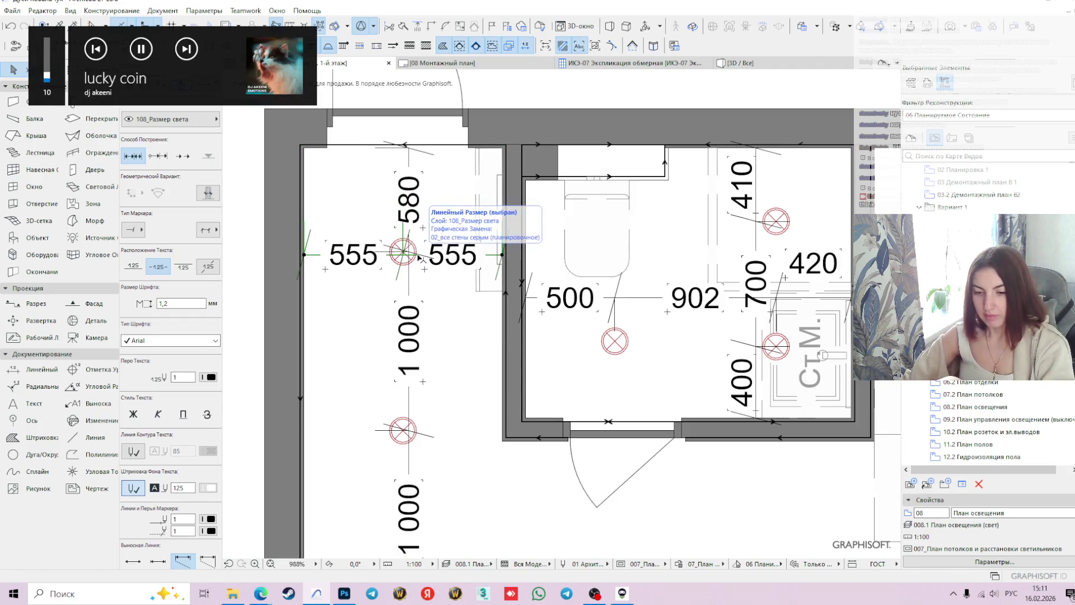
scroll(491, 258, "down", 3)
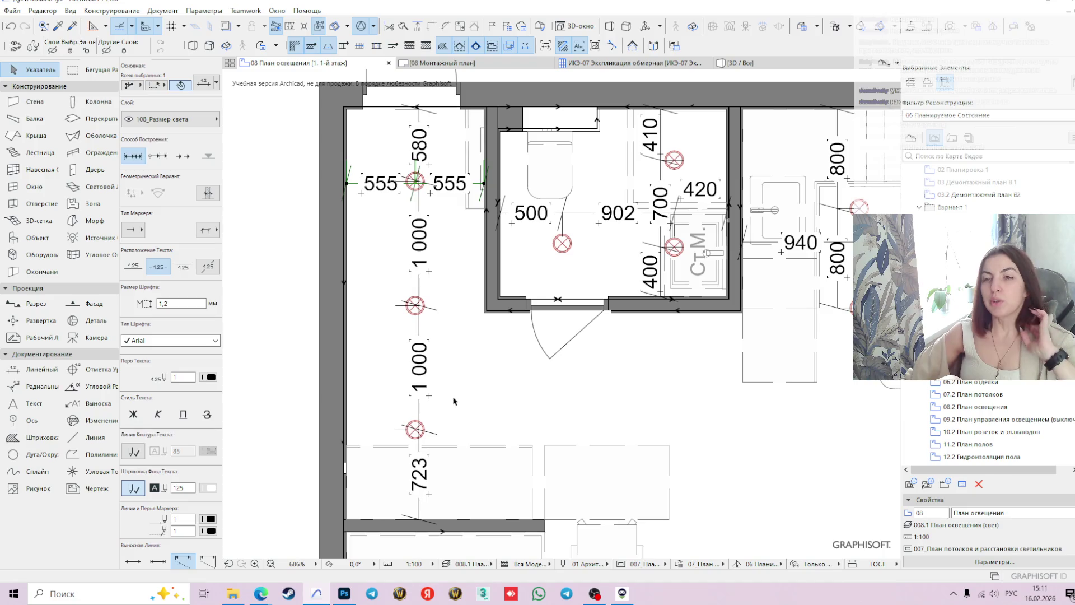
- Select the middle spotlight of the left column
left_click(415, 305)
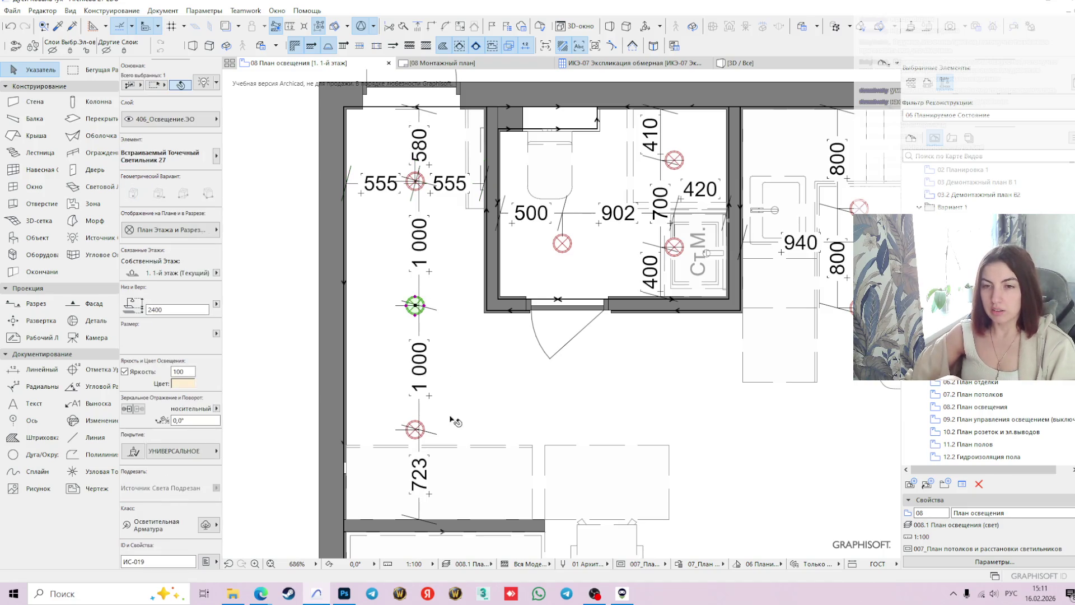
left_click(433, 421)
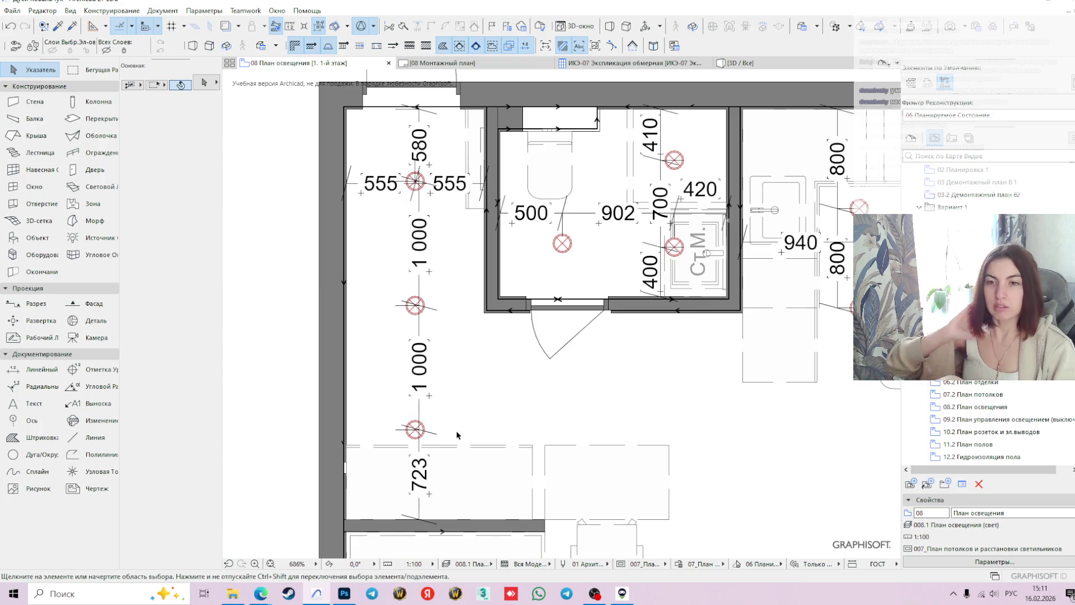
middle_click_drag(607, 385, 547, 379)
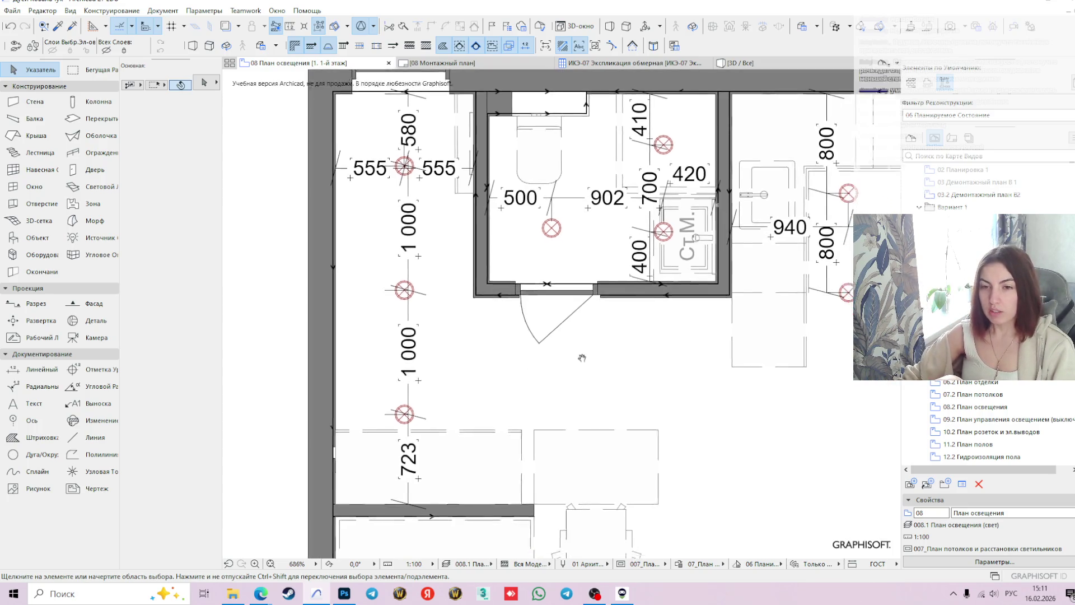
left_click(357, 298)
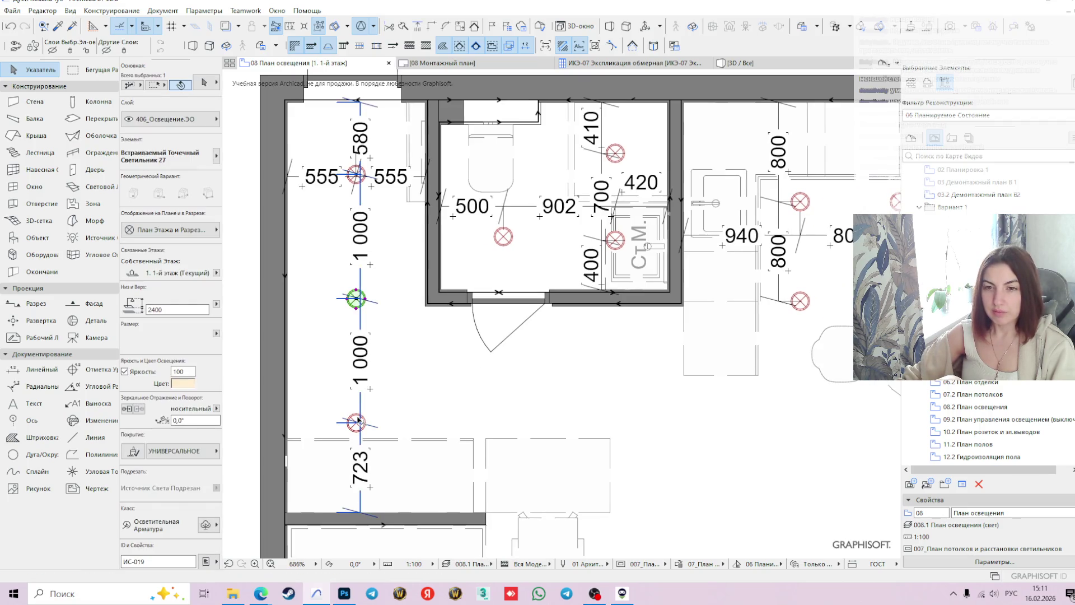
- Move the middle and bottom spotlights up 200, giving spacings of 800, 1 000 and 923
left_click(358, 421, "shift")
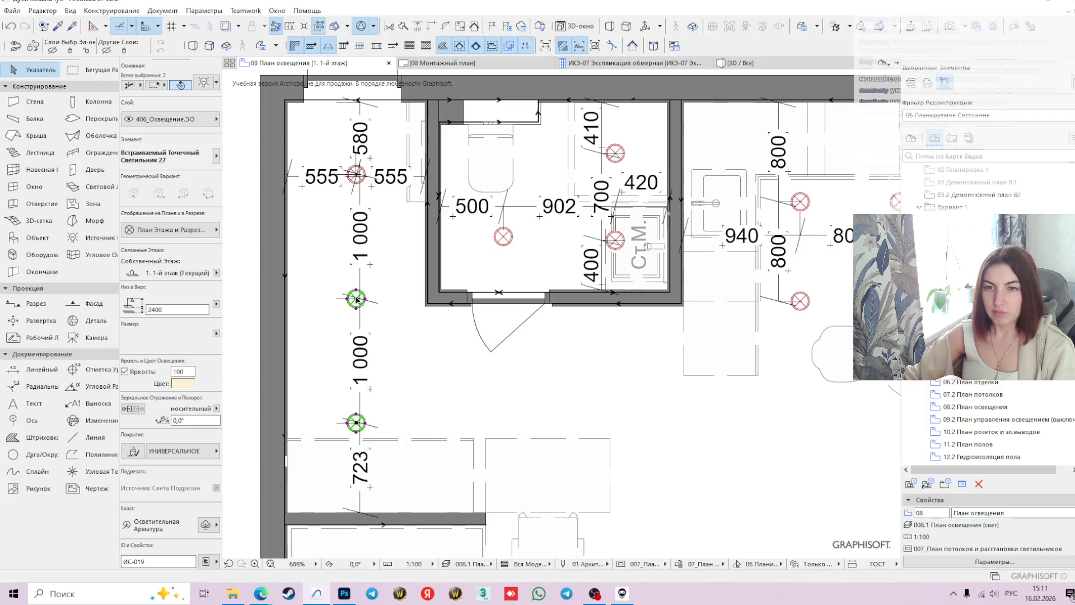
key("XF86AudioLowerVolume")
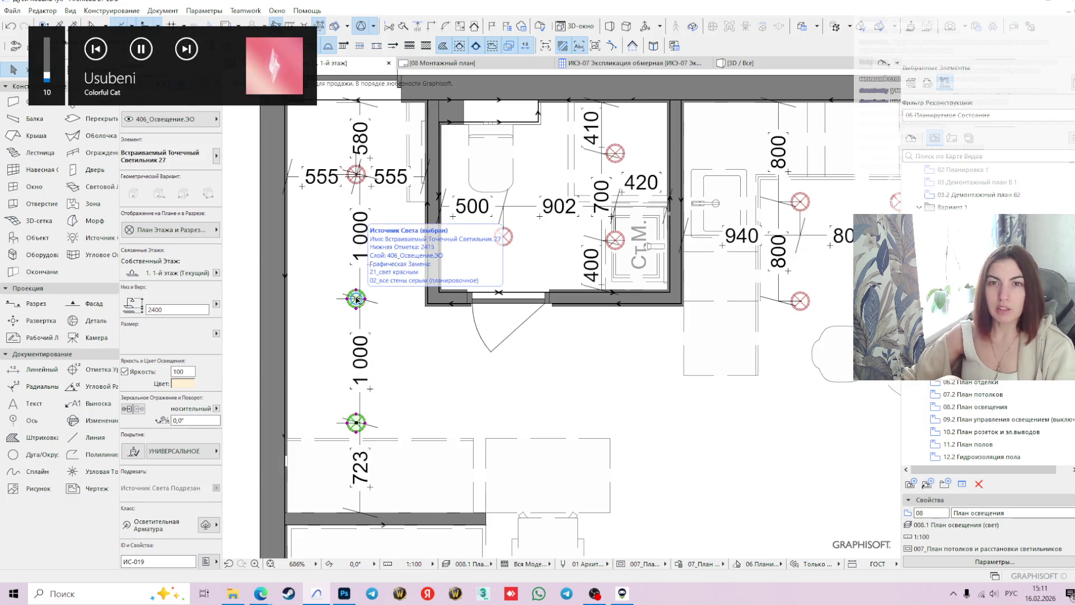
scroll(356, 299, "up", 2)
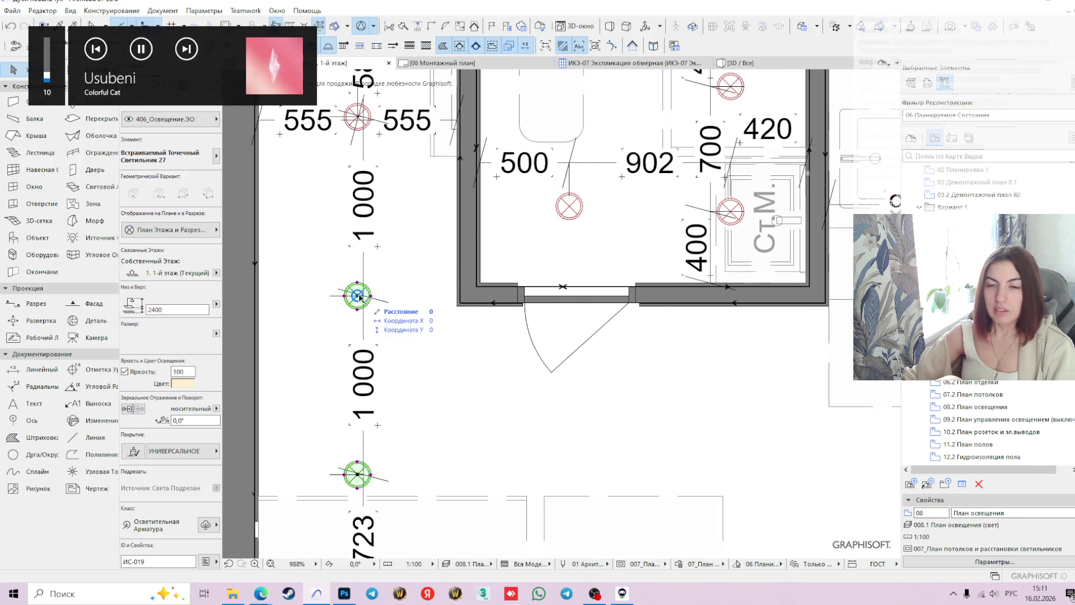
left_click(359, 296)
key("Tab")
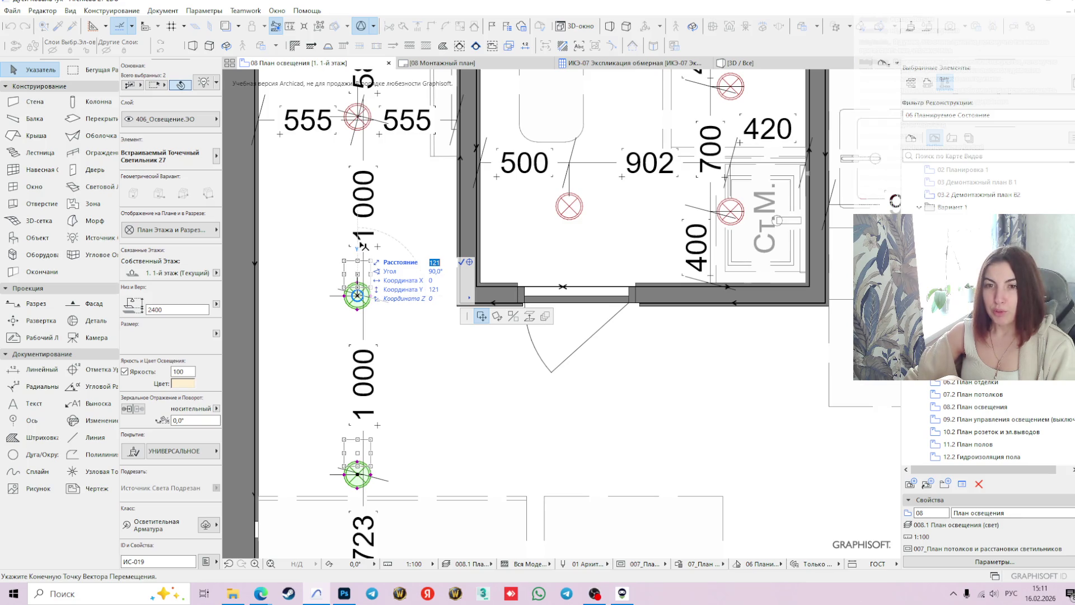
key("y")
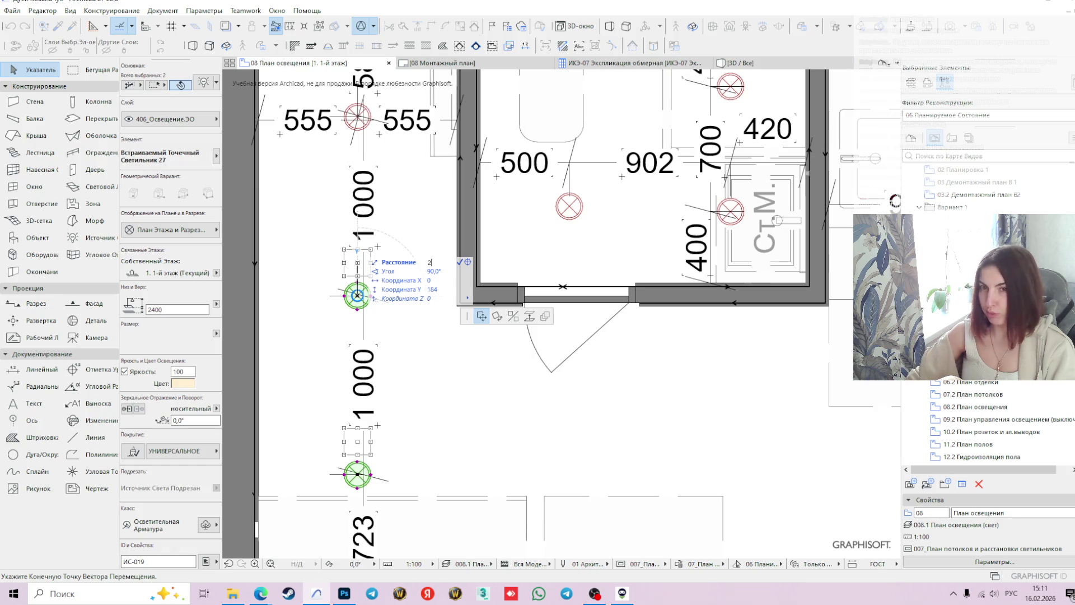
type("00")
key("Return")
scroll(463, 315, "down", 2)
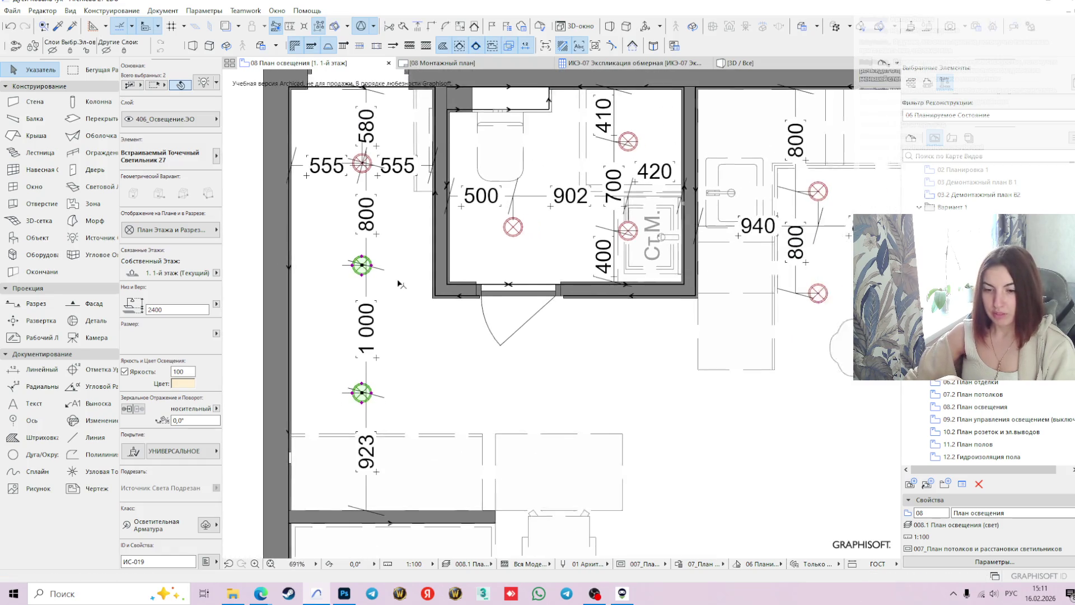
middle_click_drag(463, 315, 477, 312)
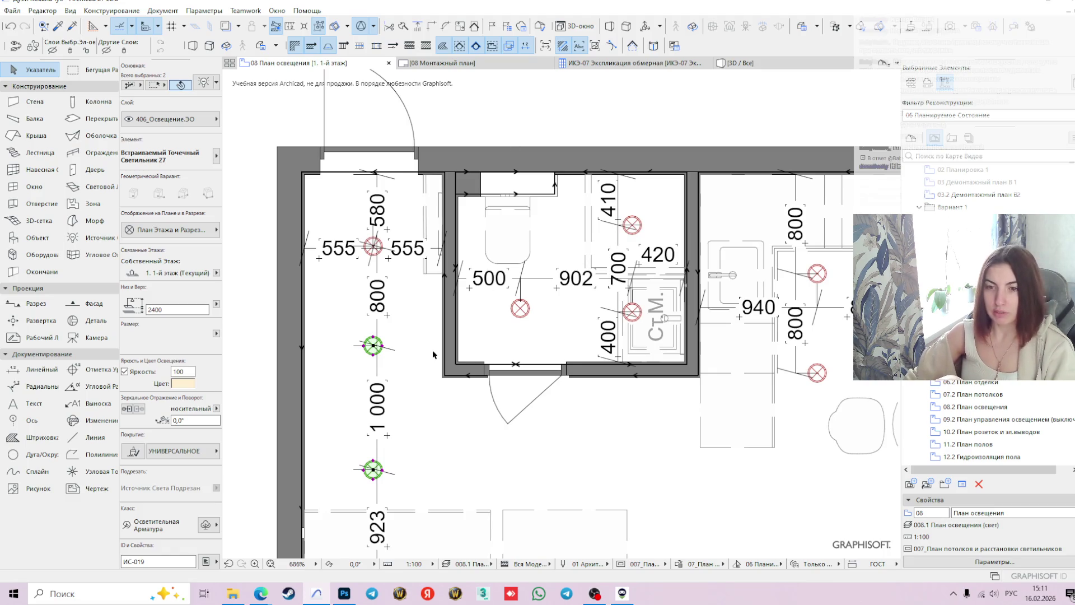
scroll(433, 353, "down", 2)
left_click(513, 343)
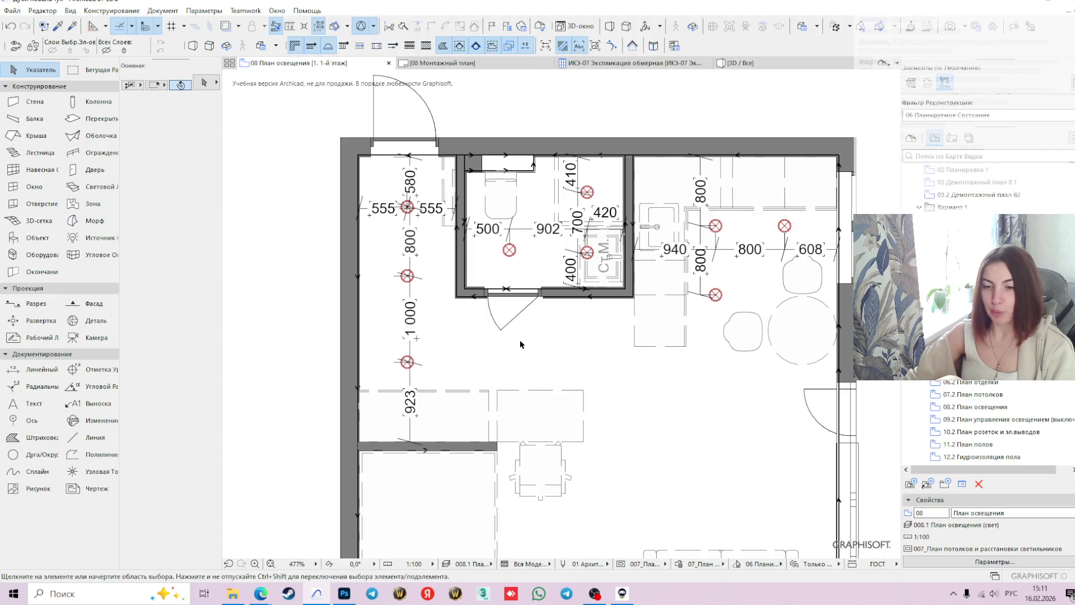
- Move the bottom spotlight up 200 so the chain reads 580, 800, 800, 1 123
key("XF86AudioLowerVolume")
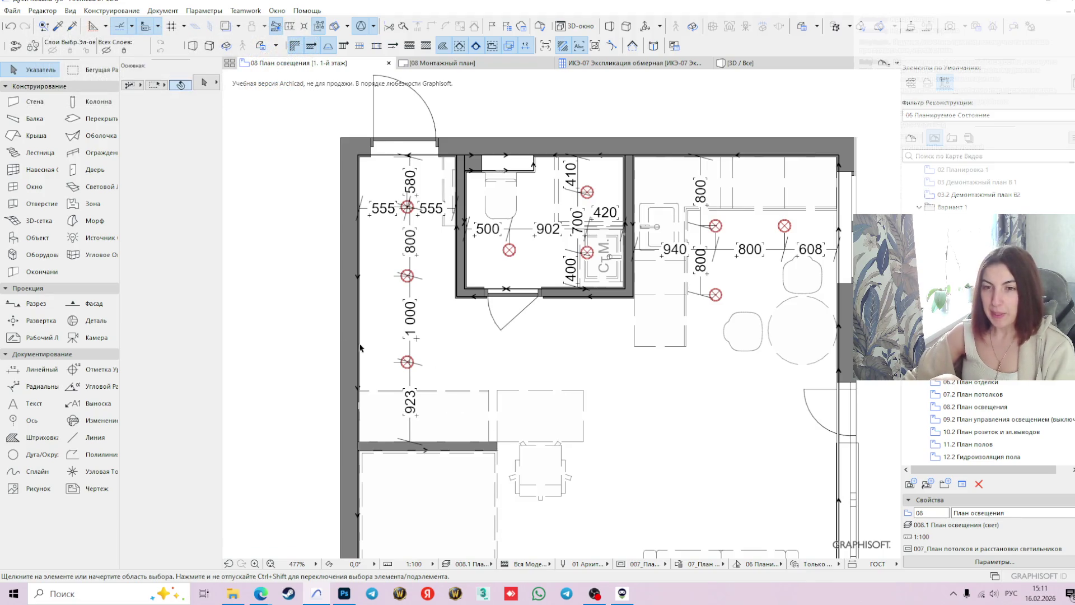
scroll(407, 343, "up", 2)
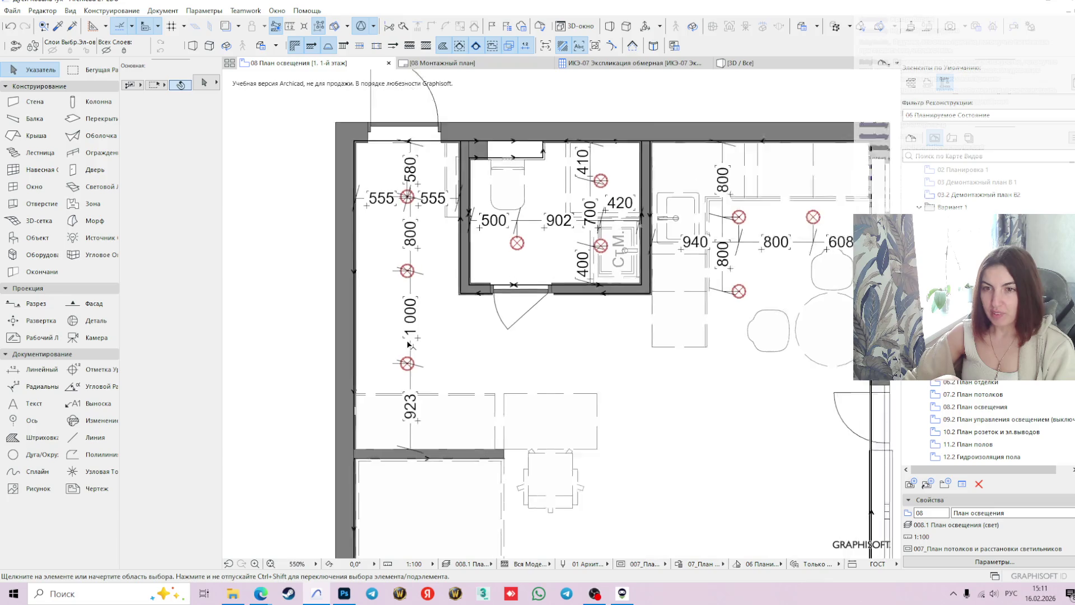
left_click(408, 371)
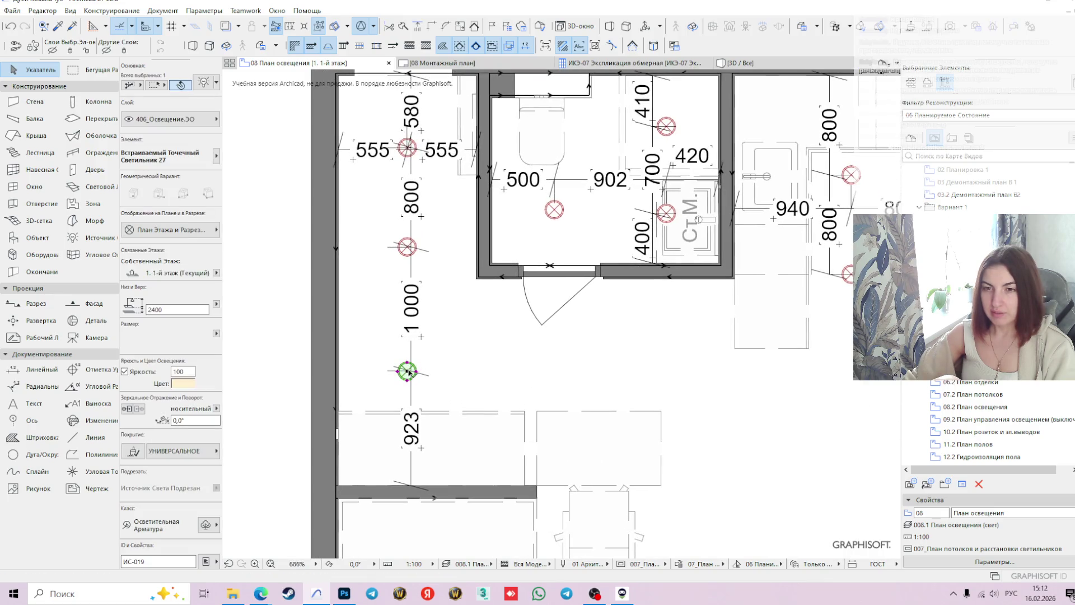
left_click(407, 371)
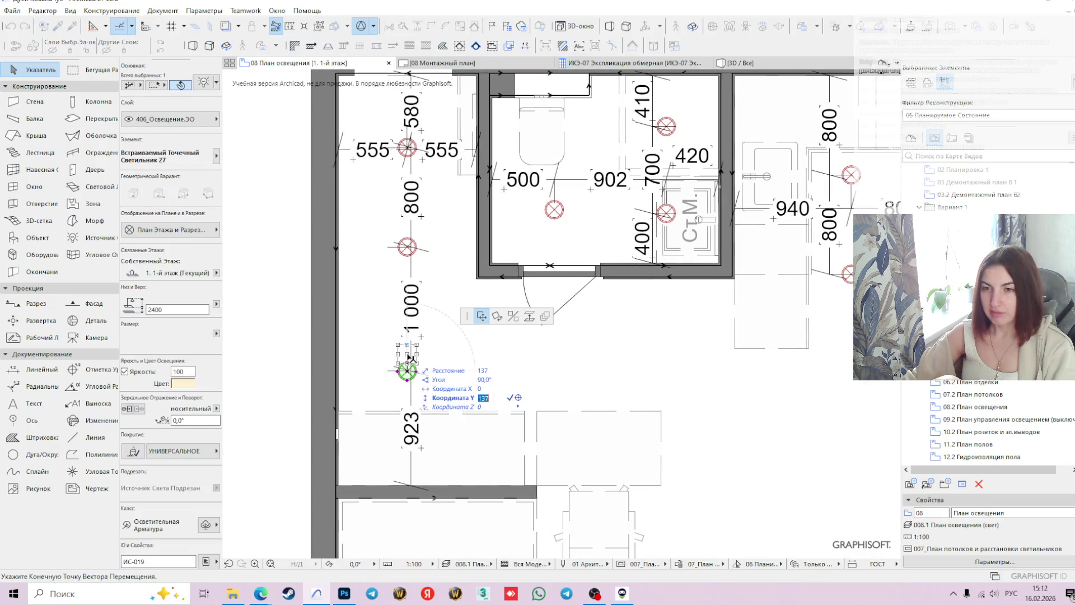
type("200")
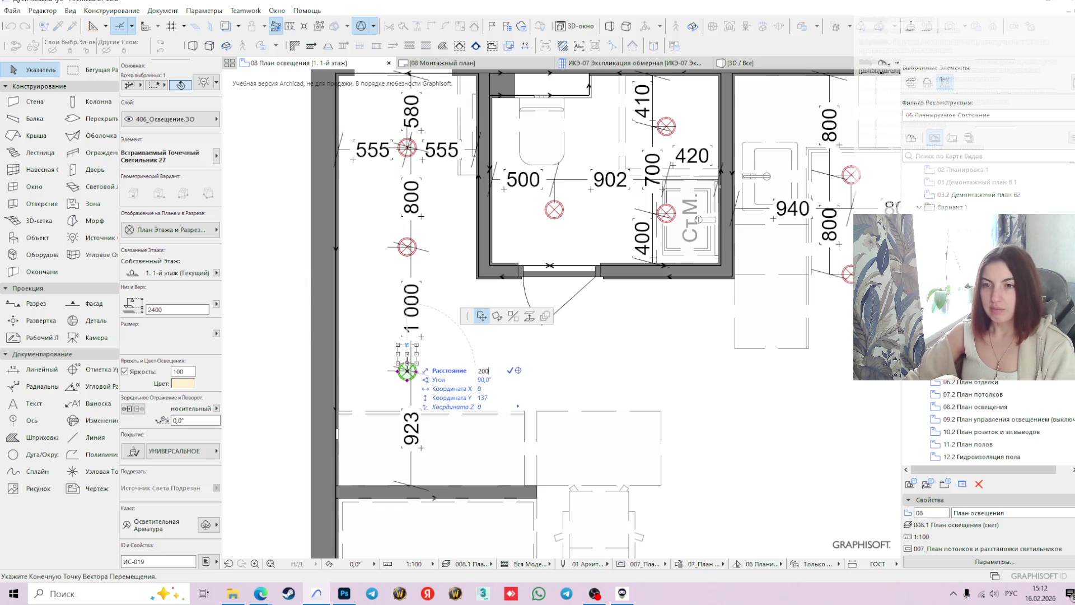
key("Return")
scroll(538, 385, "down", 2)
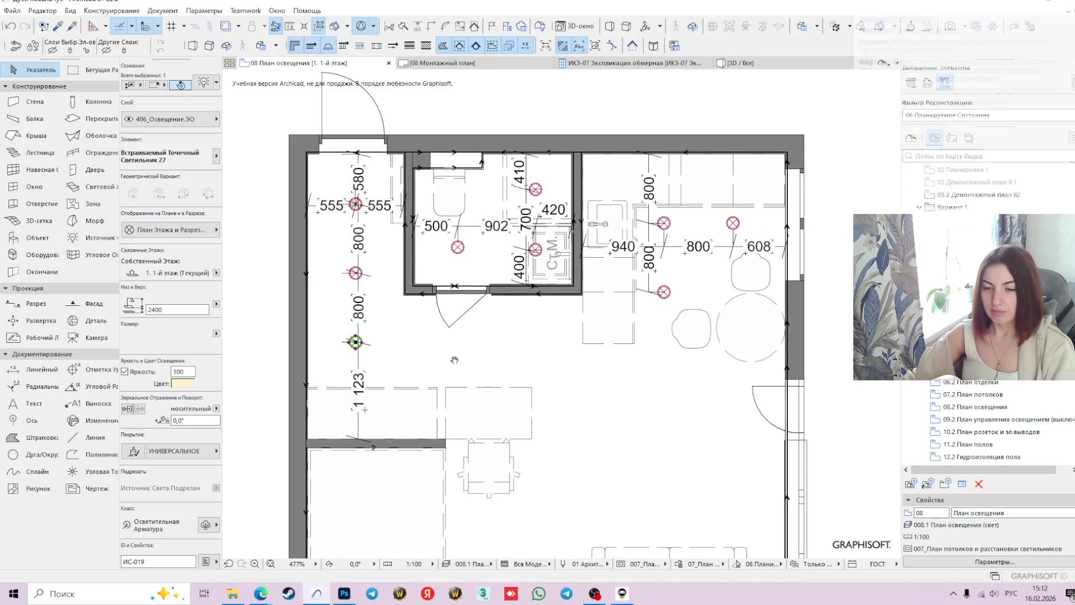
left_click(458, 377)
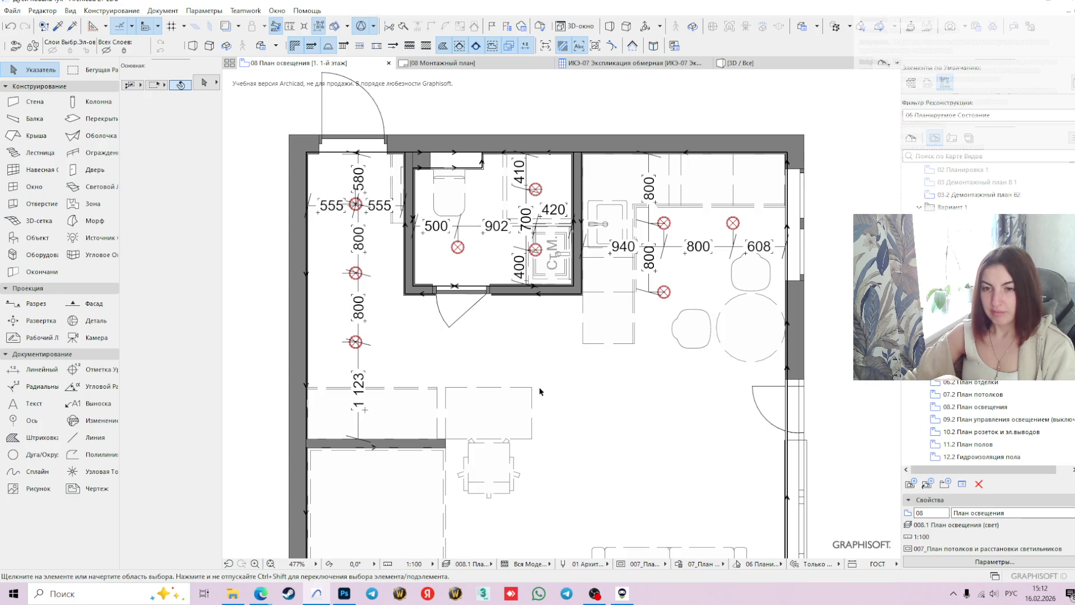
left_click(355, 339)
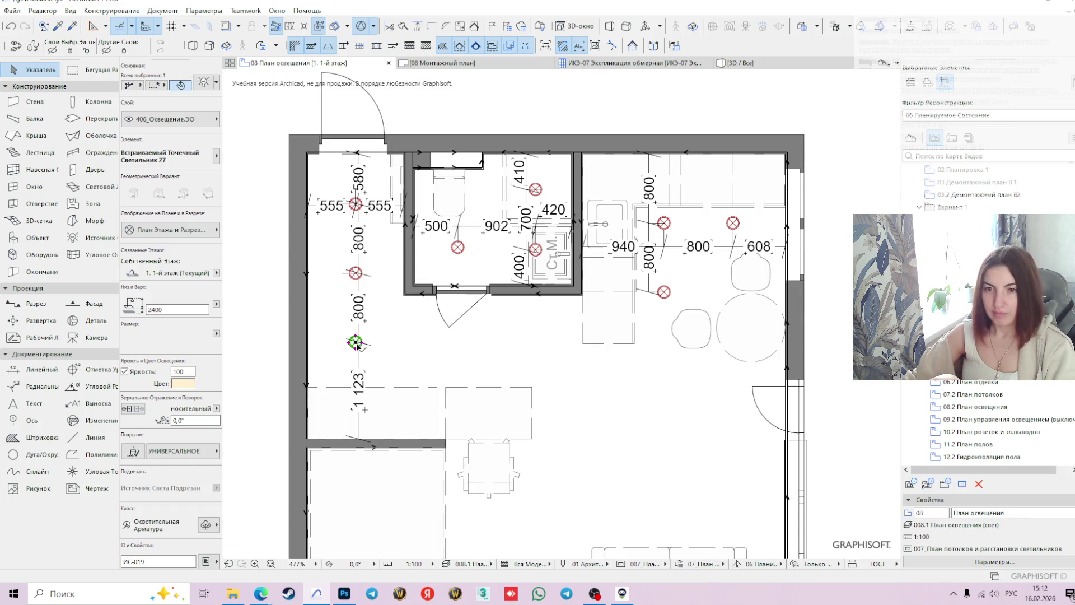
- Move the lower hallway spotlight 1200 mm to the right, then view the apartment in 3D
left_click(355, 342)
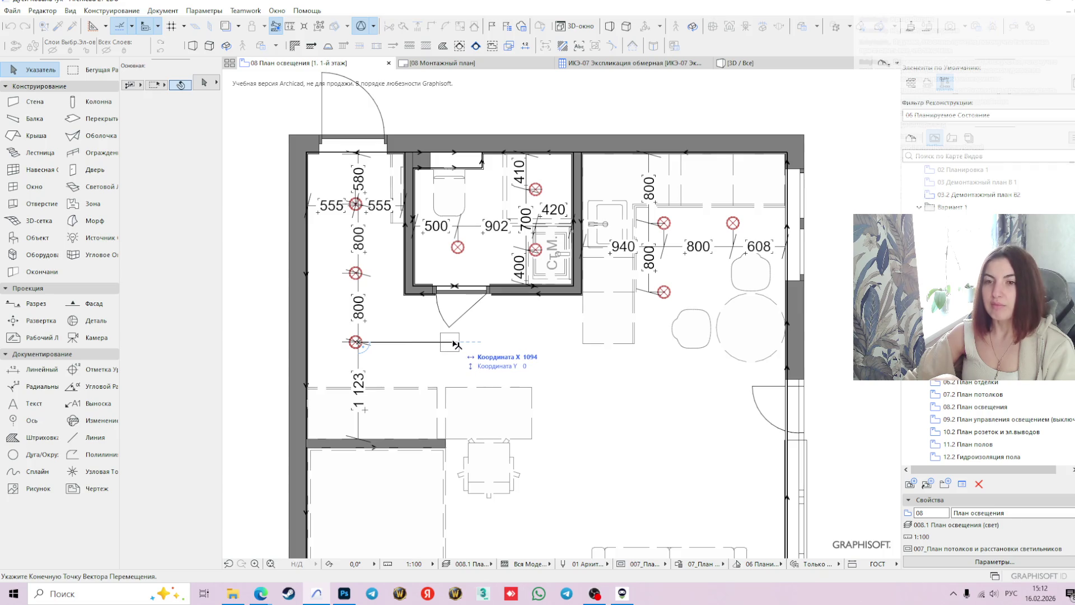
key("Tab")
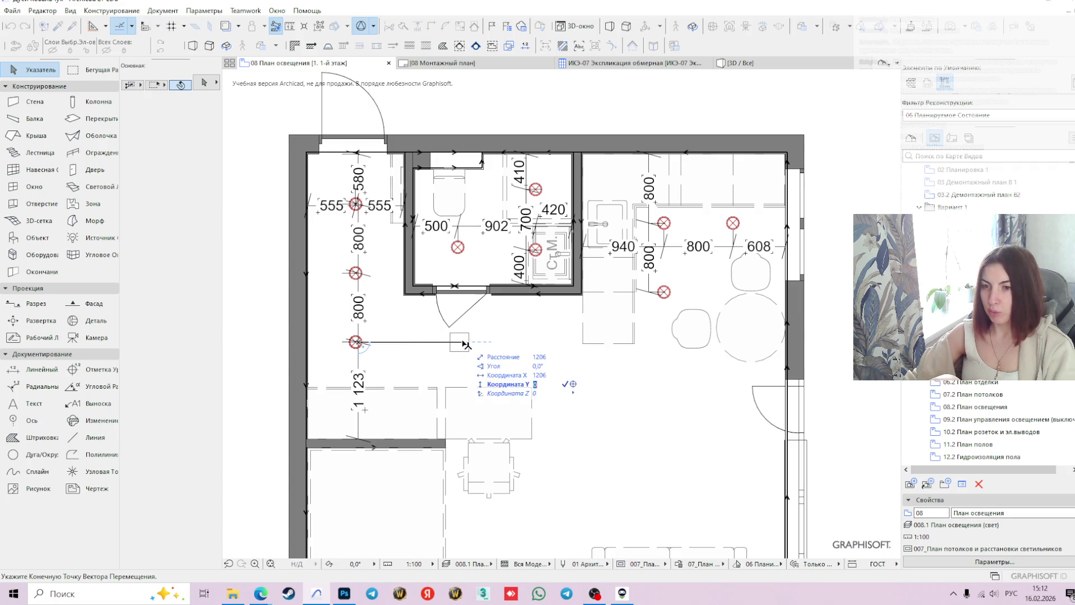
type("1")
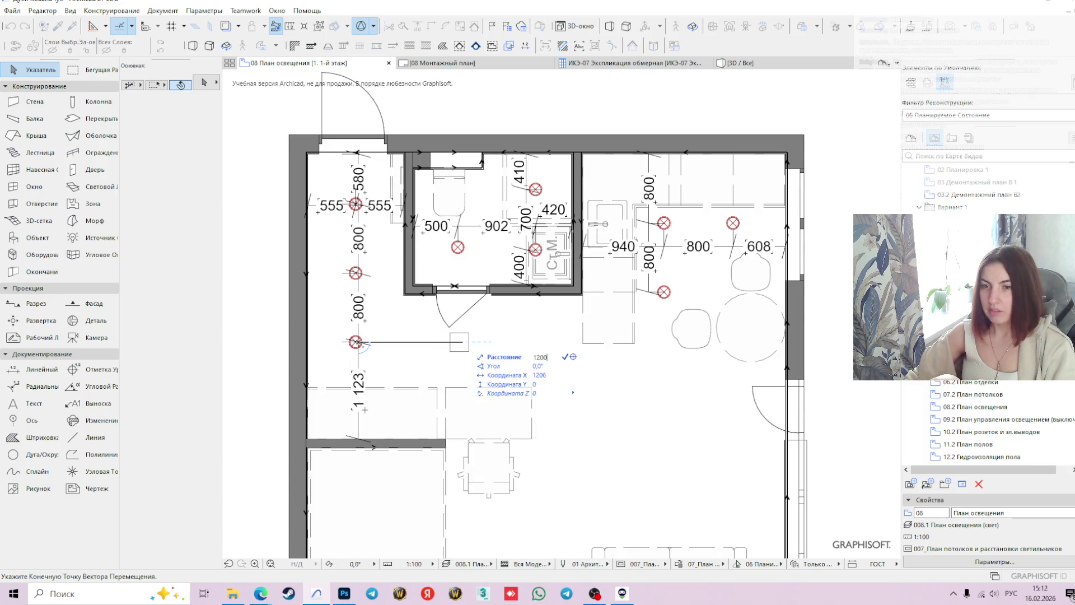
key("Return")
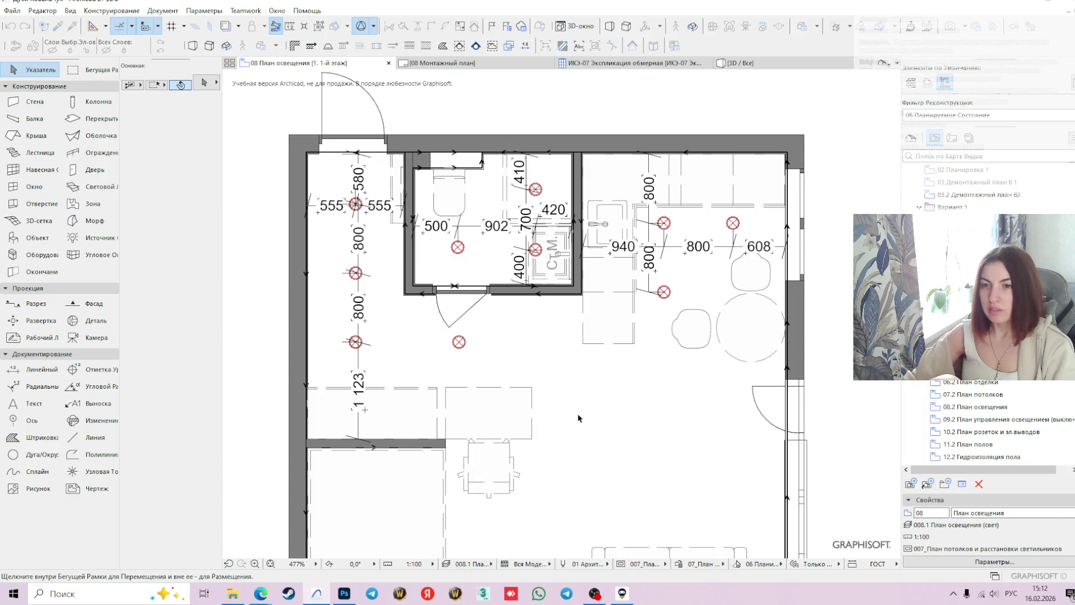
scroll(578, 417, "down", 2)
scroll(472, 358, "up", 1)
middle_click_drag(472, 358, 435, 346)
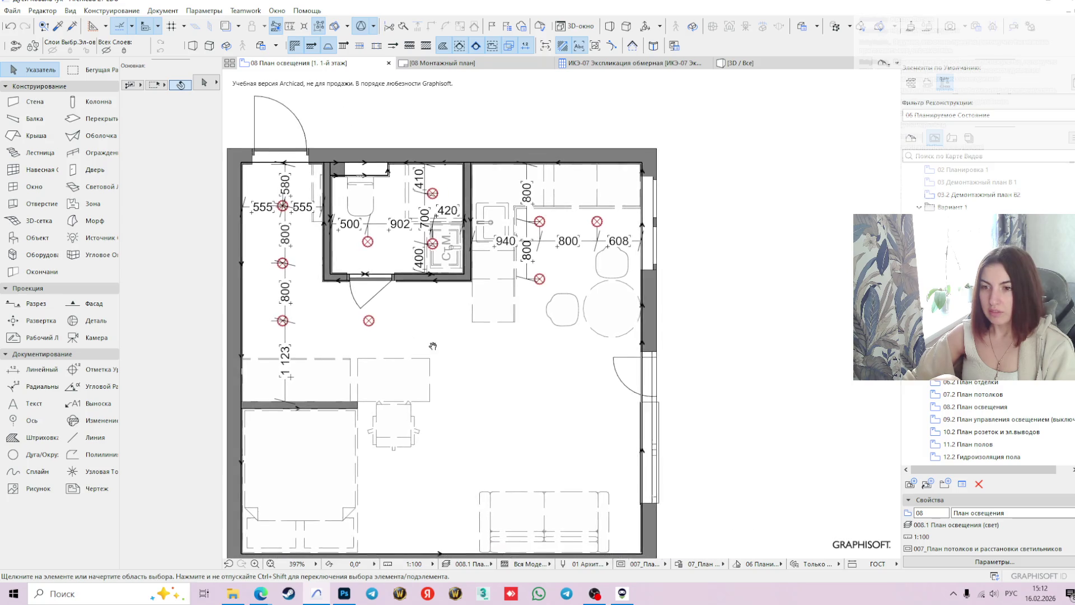
scroll(486, 375, "down", 1)
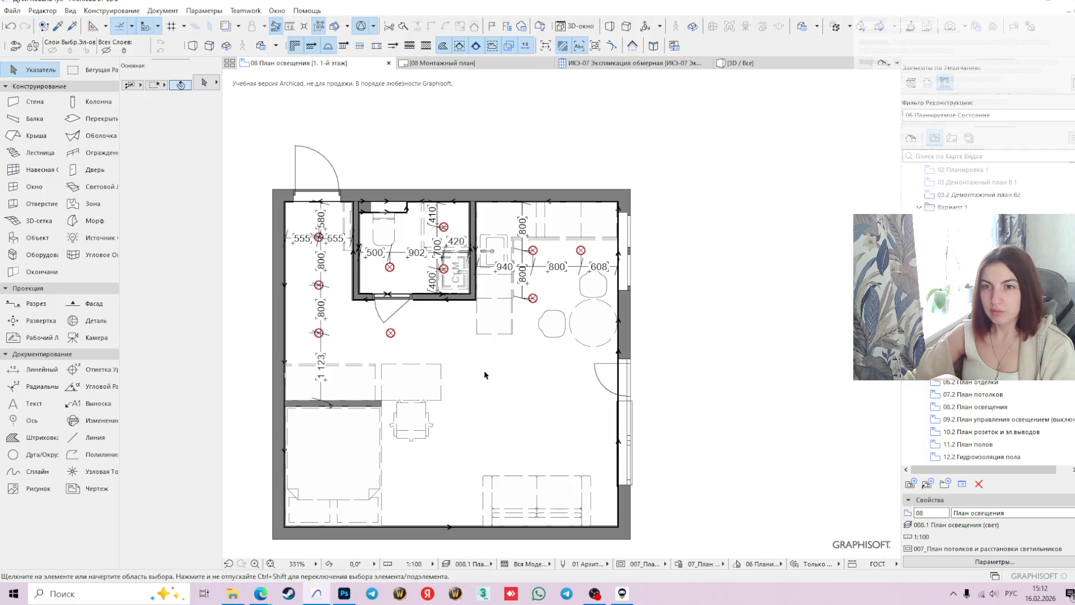
scroll(408, 343, "up", 1)
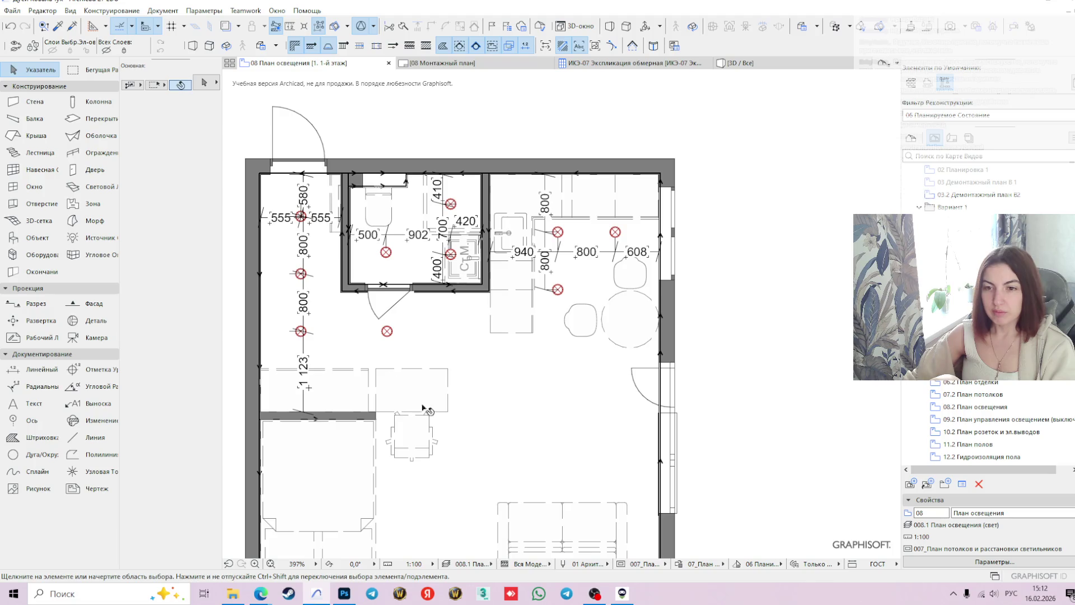
scroll(416, 402, "down", 1)
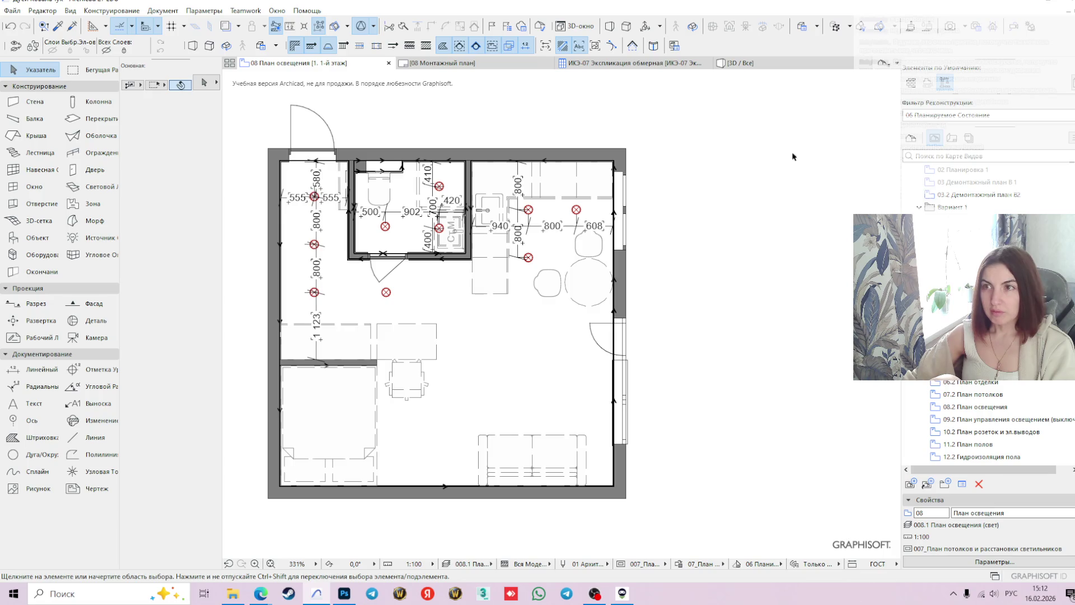
left_click(774, 62)
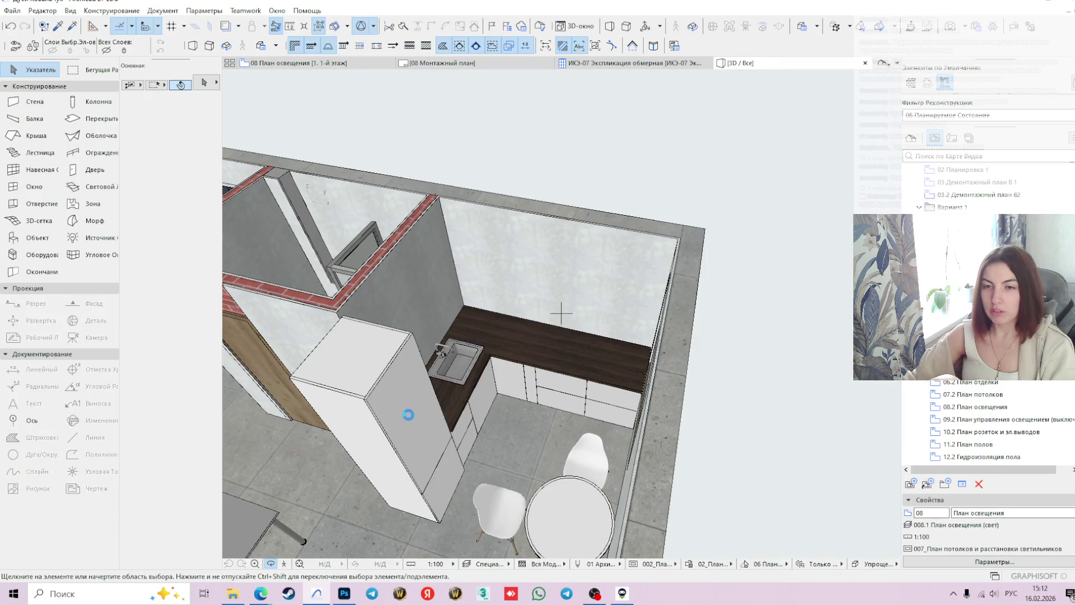
- Orbit to the kitchen, select cabinet Секция Прямая 27, and go back to 08 План освещения
mouse_move(560, 313)
middle_mouse_down("shift")
mouse_move(771, 422)
mouse_move(763, 360)
middle_mouse_up("shift")
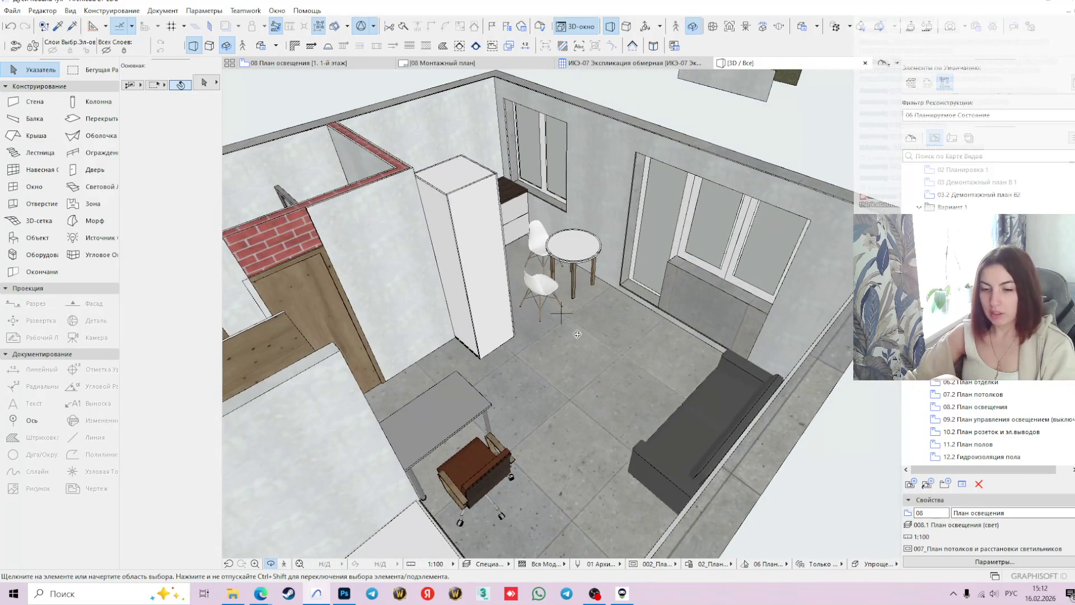
scroll(619, 383, "up", 5)
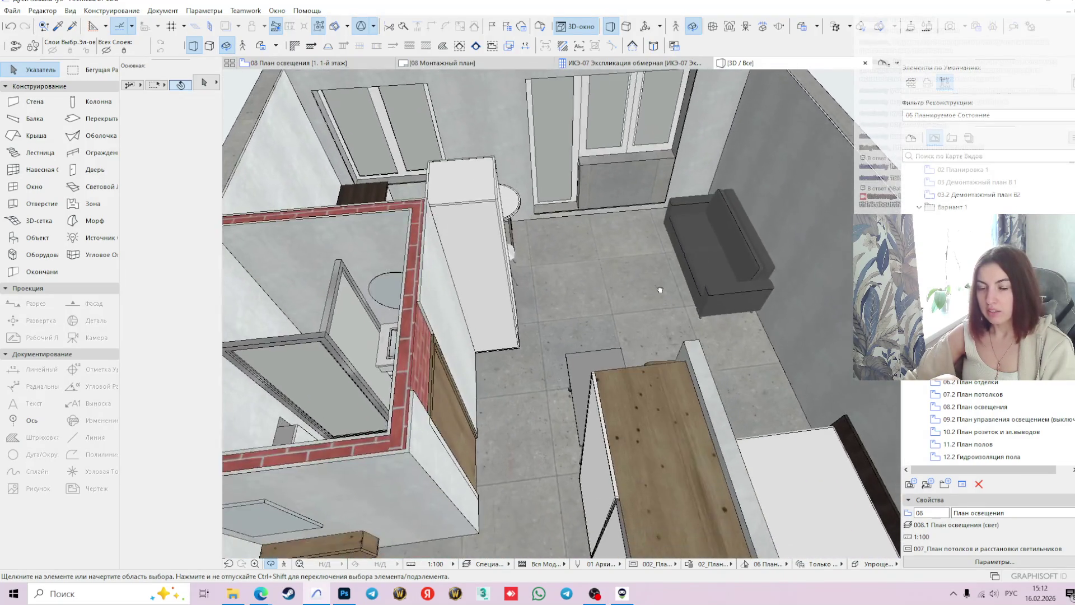
mouse_move(622, 383)
middle_mouse_down("shift")
mouse_move(414, 424)
mouse_move(649, 447)
mouse_move(638, 317)
middle_mouse_up("shift")
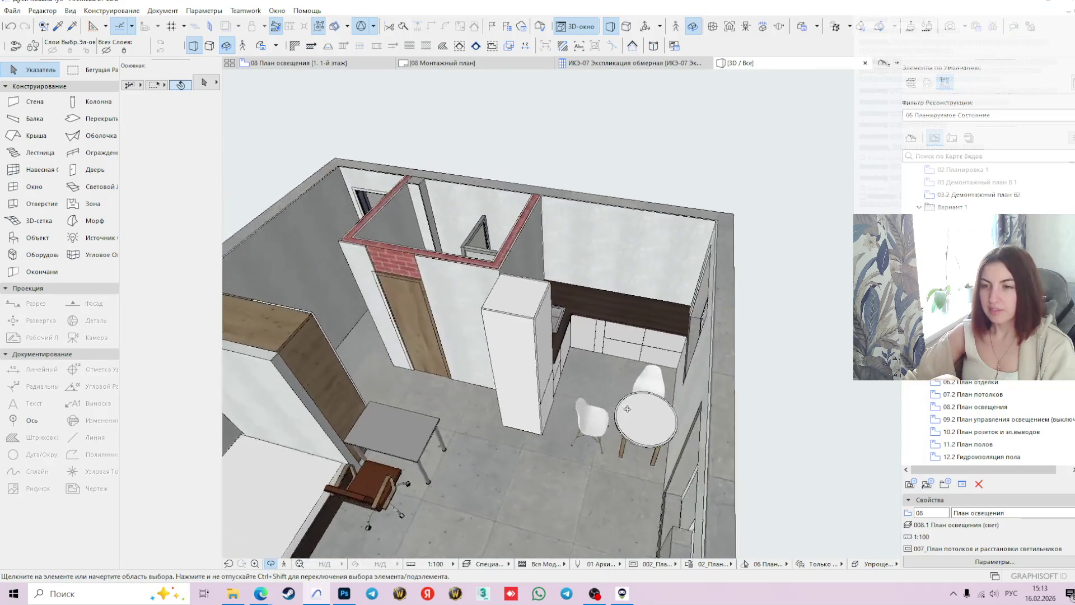
left_click(639, 316)
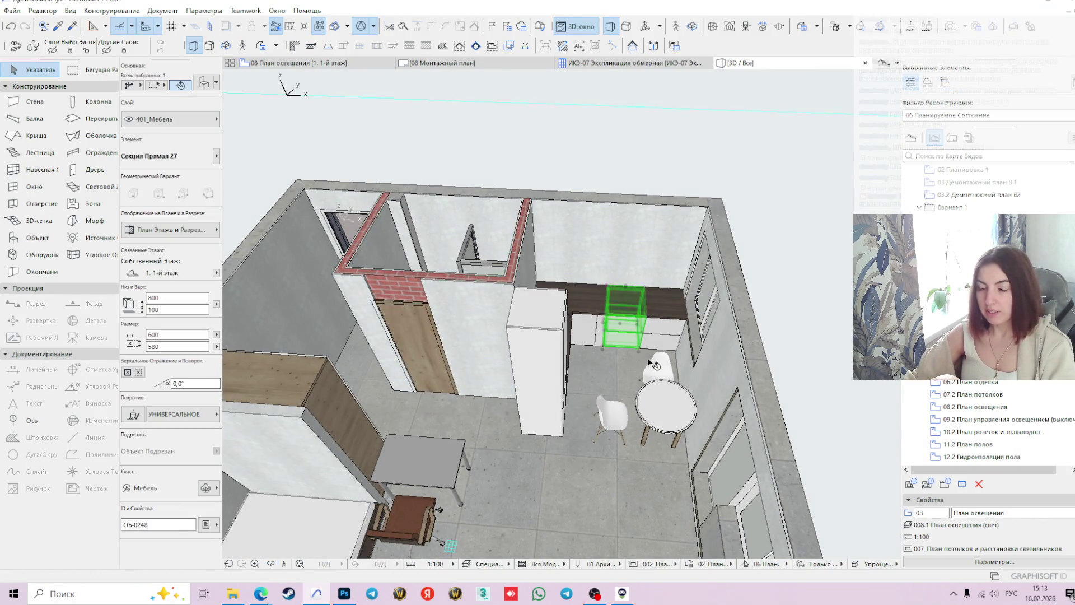
left_click(369, 63)
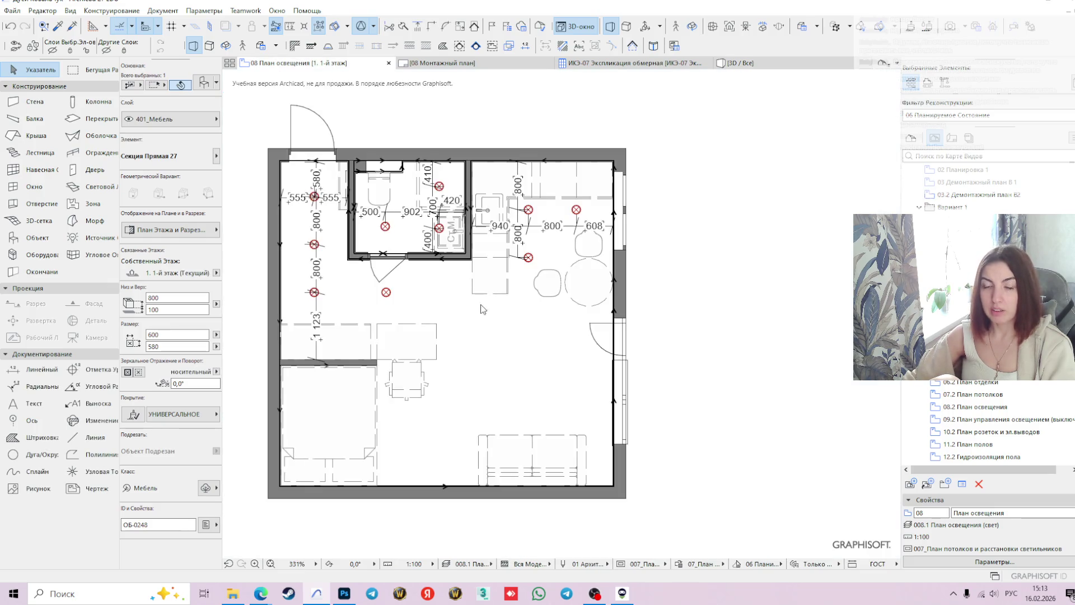
left_click(485, 373)
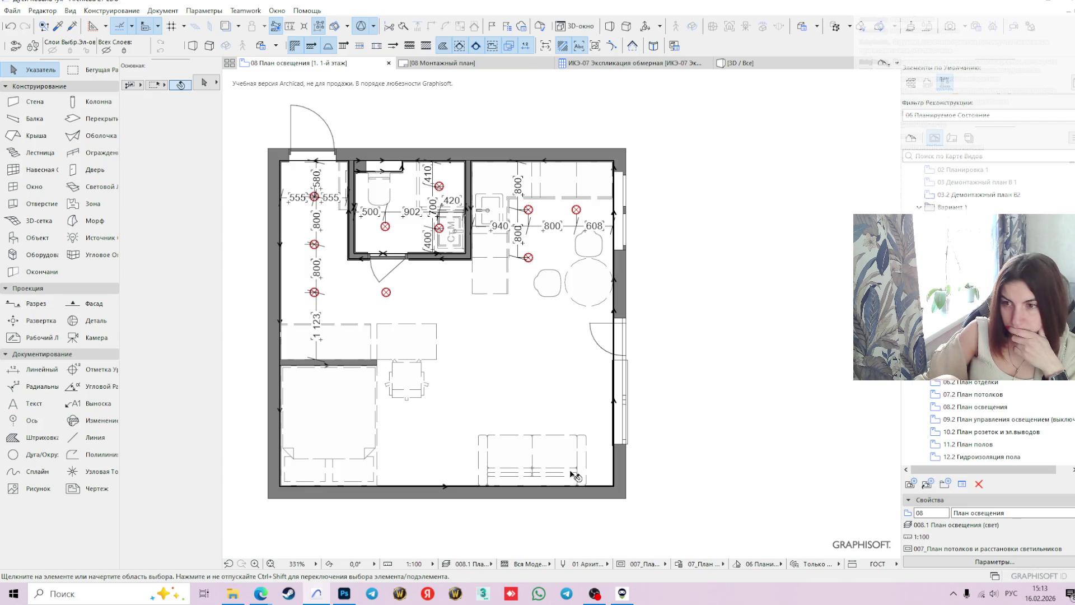
mouse_move(564, 470)
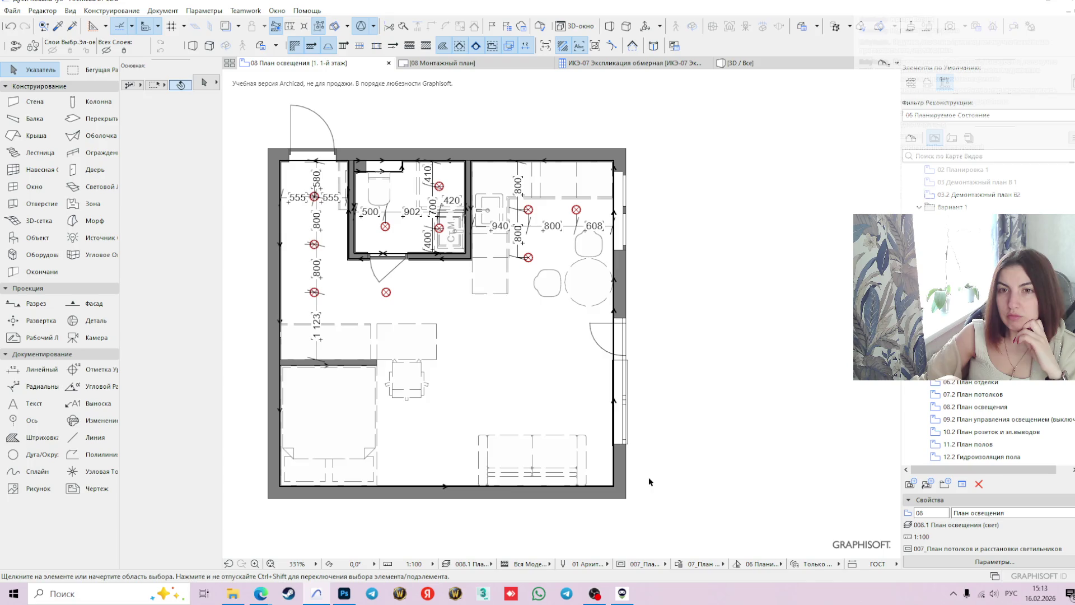
scroll(302, 197, "up", 3)
scroll(373, 201, "down", 2)
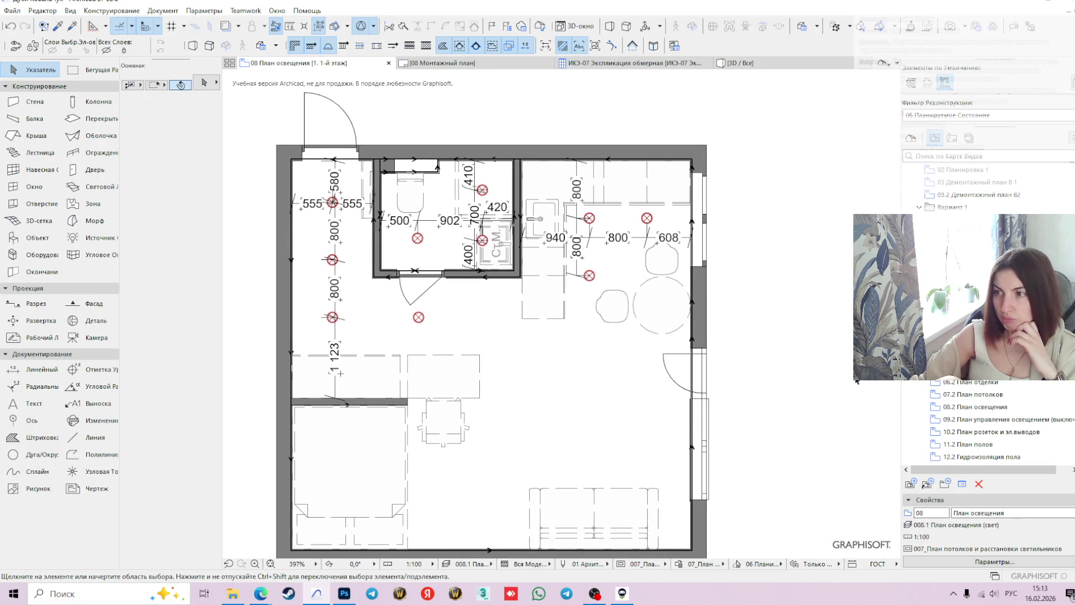
middle_click_drag(734, 369, 626, 395)
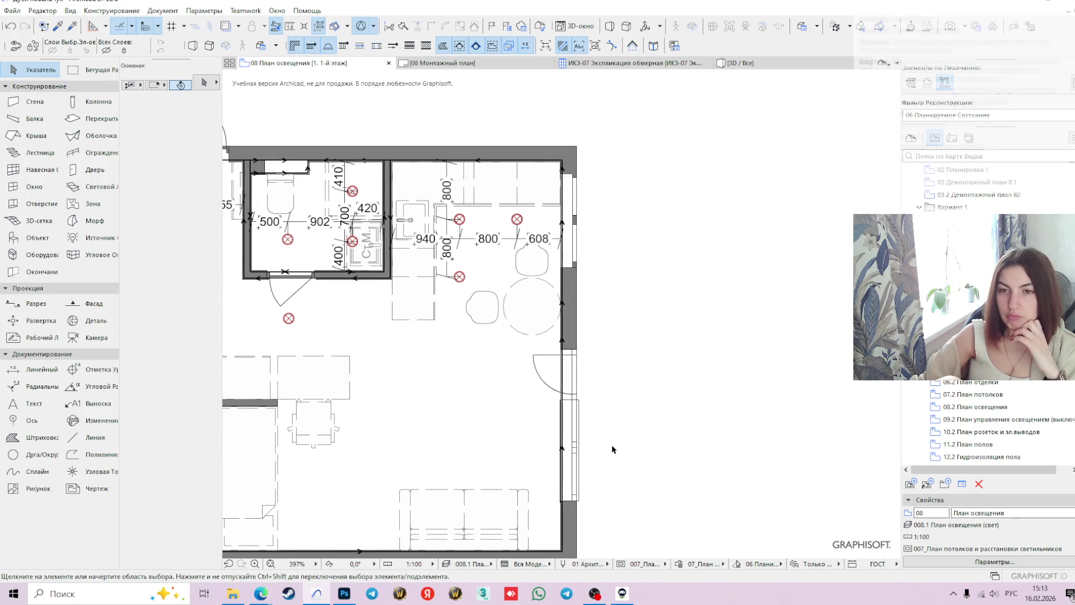
middle_click_drag(612, 449, 635, 441)
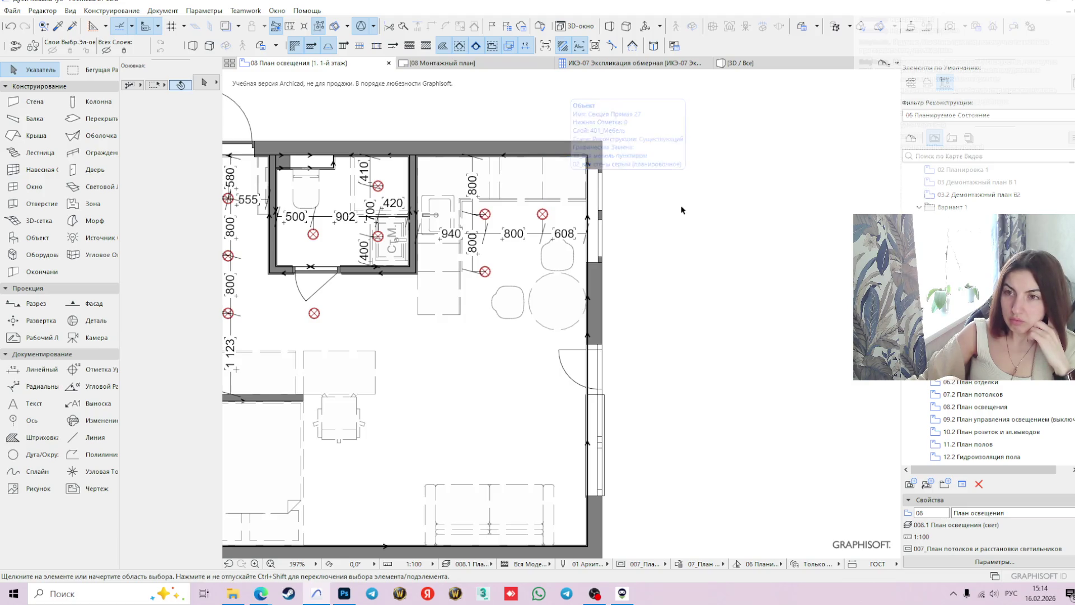
- Open Ctrl+T Object Settings for the kitchen cabinet and show its parameter page list
left_click(532, 185)
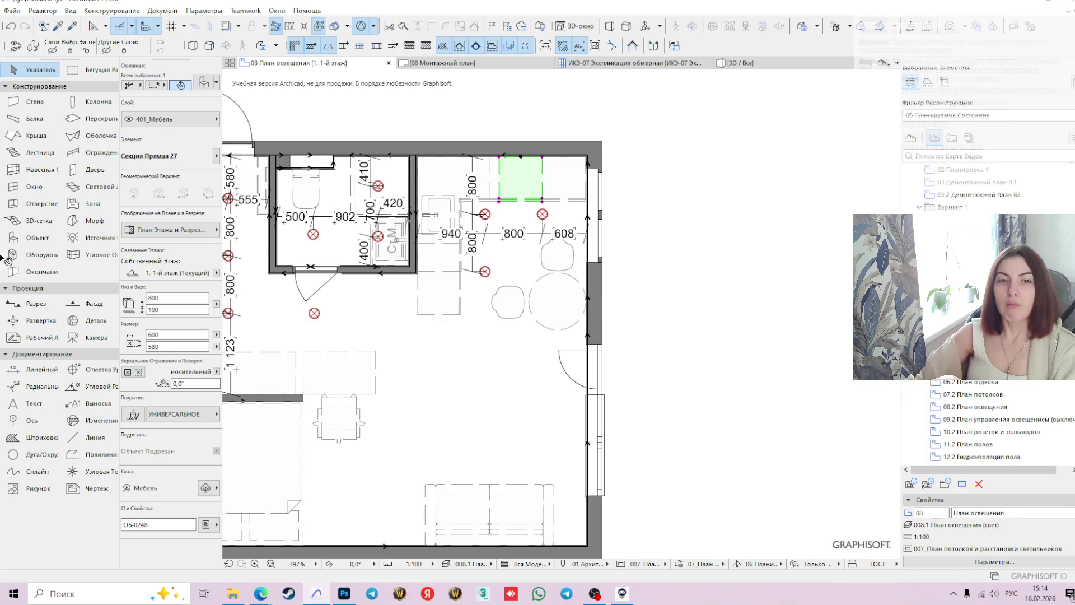
key("ctrl+t")
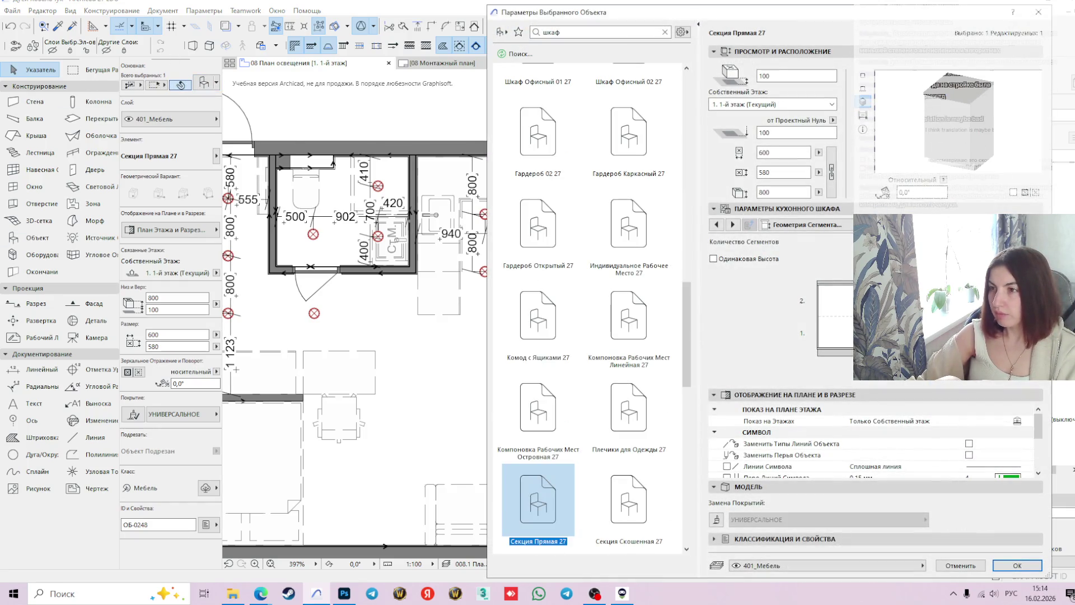
left_click(806, 225)
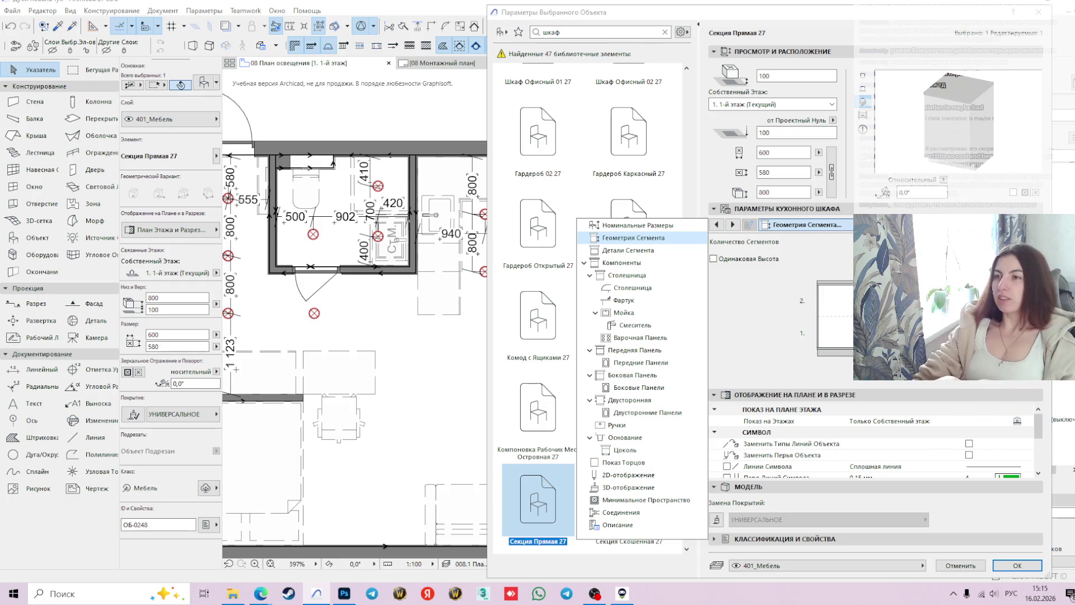
- Add a ring-burner cooktop in Стиль 2 on the Варочная Панель page and confirm with OK
left_click(806, 224)
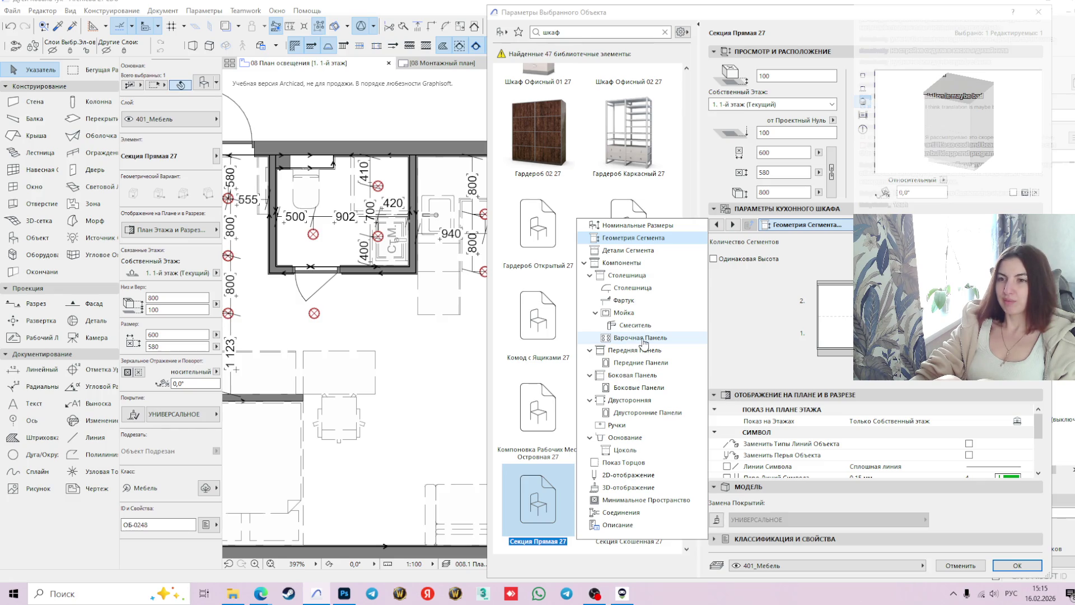
left_click(643, 339)
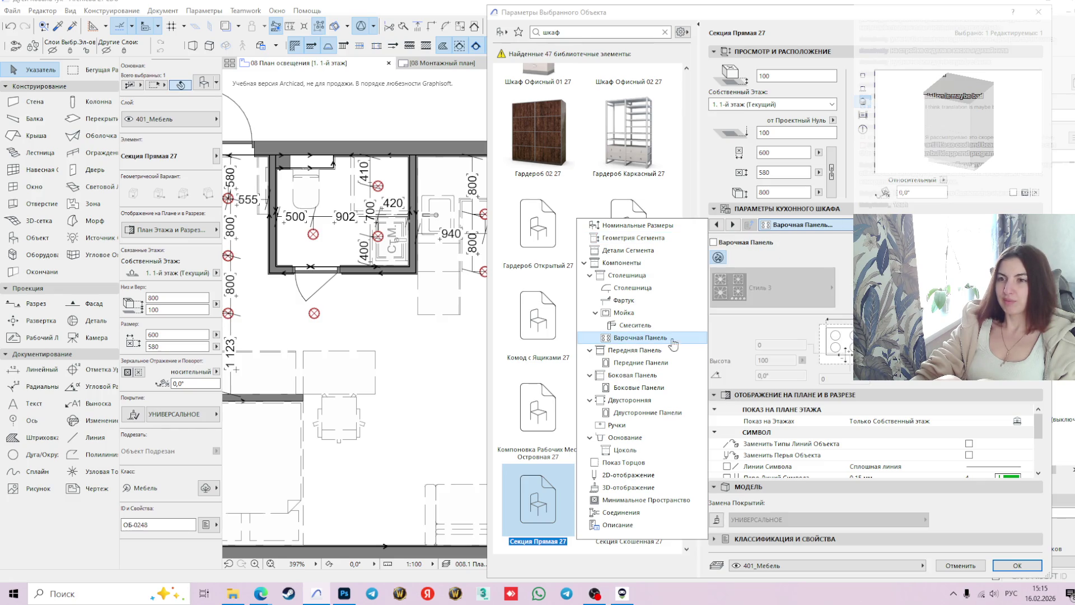
left_click(713, 243)
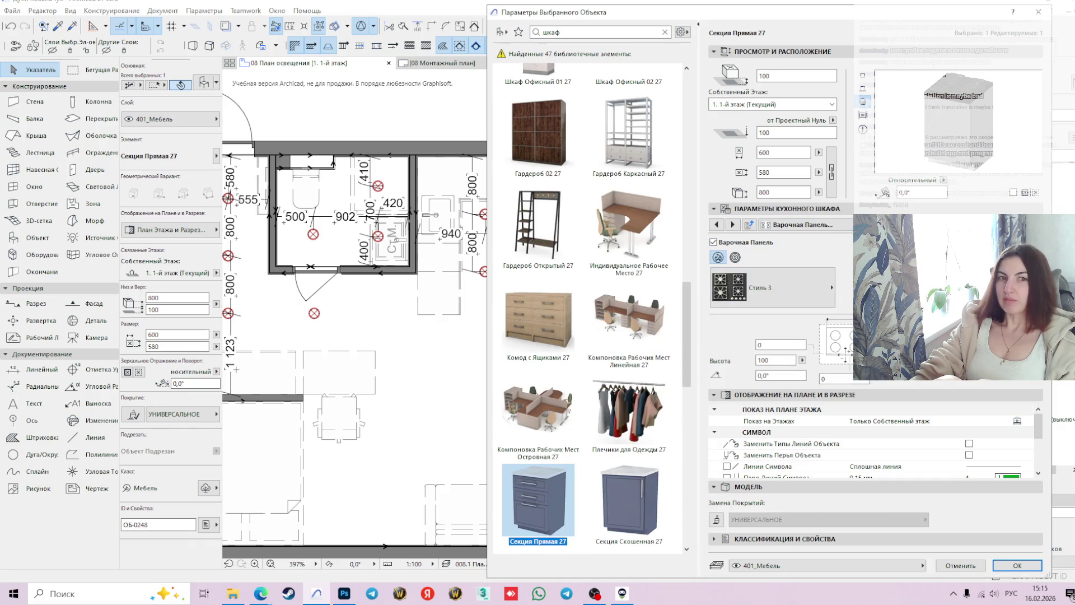
left_click(735, 257)
left_click(808, 294)
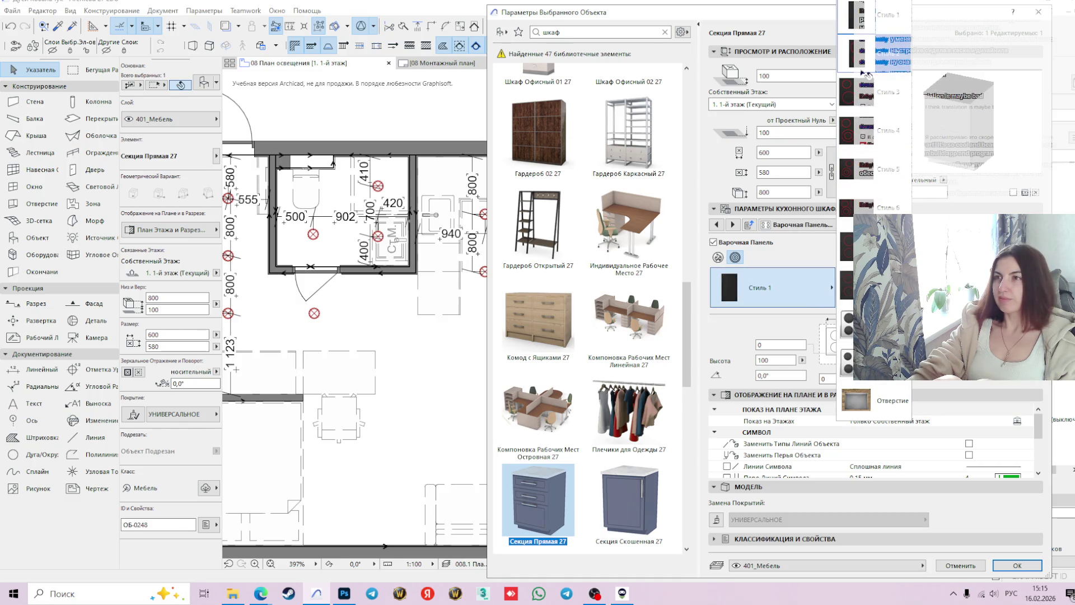
left_click(863, 70)
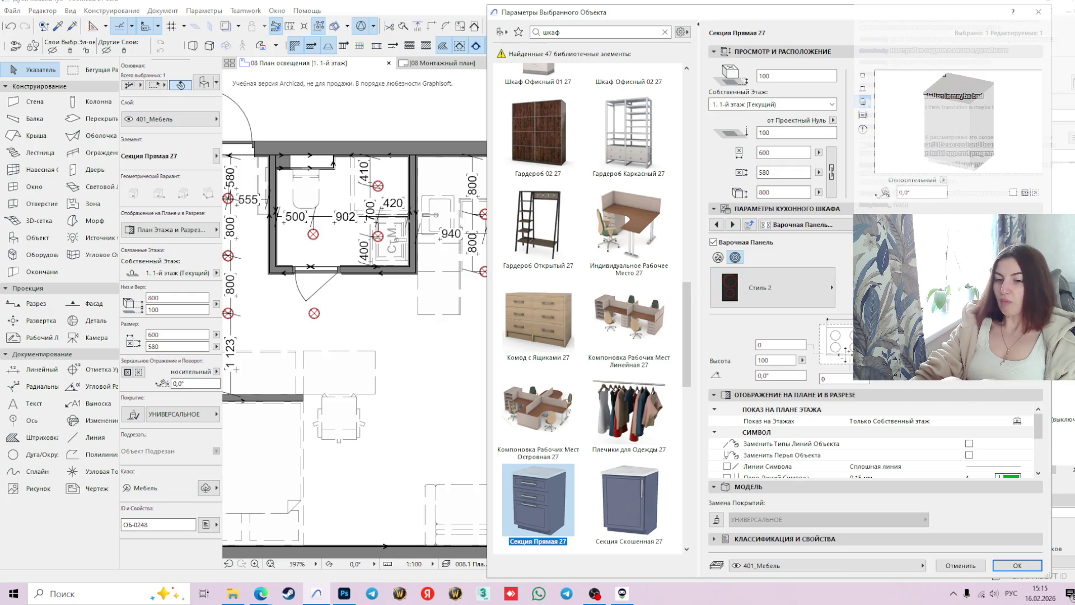
left_click(1007, 567)
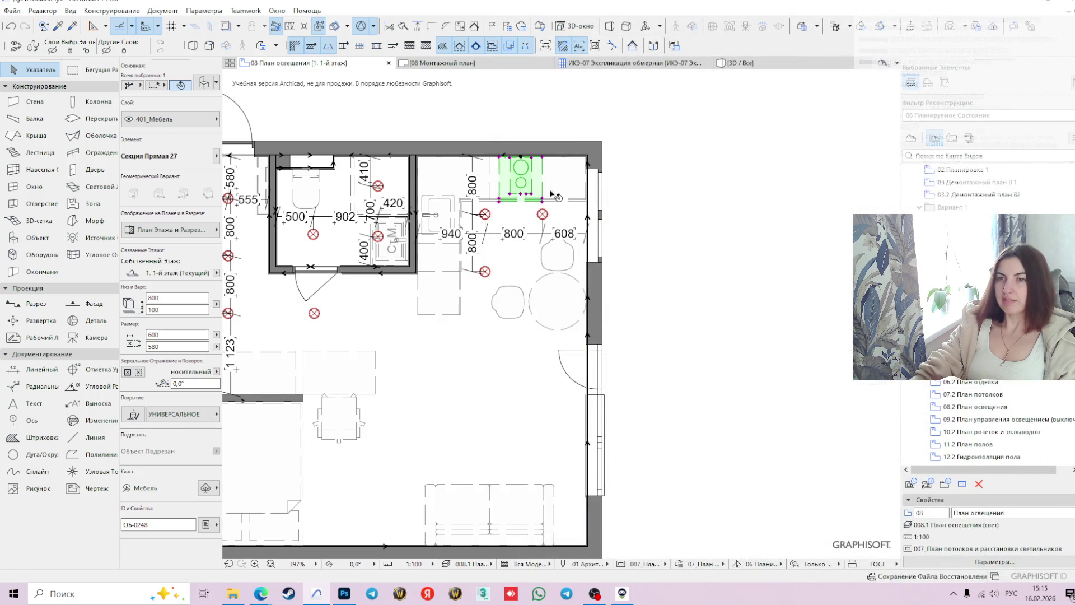
- Clear the selection and switch via 09 to the 10 План розеток и эл.выводов plan
left_click(517, 126)
mouse_move(494, 301)
middle_mouse_down()
mouse_move(442, 368)
mouse_move(638, 390)
mouse_move(599, 375)
middle_mouse_up()
scroll(442, 368, "up", 1)
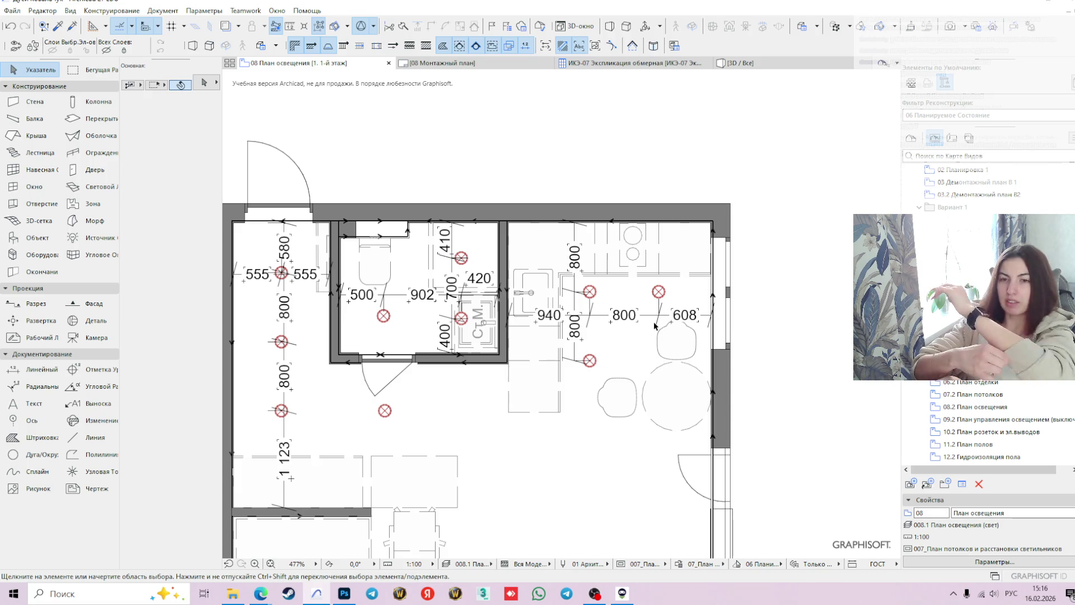
scroll(655, 326, "up", 1)
middle_click_drag(651, 341, 623, 385)
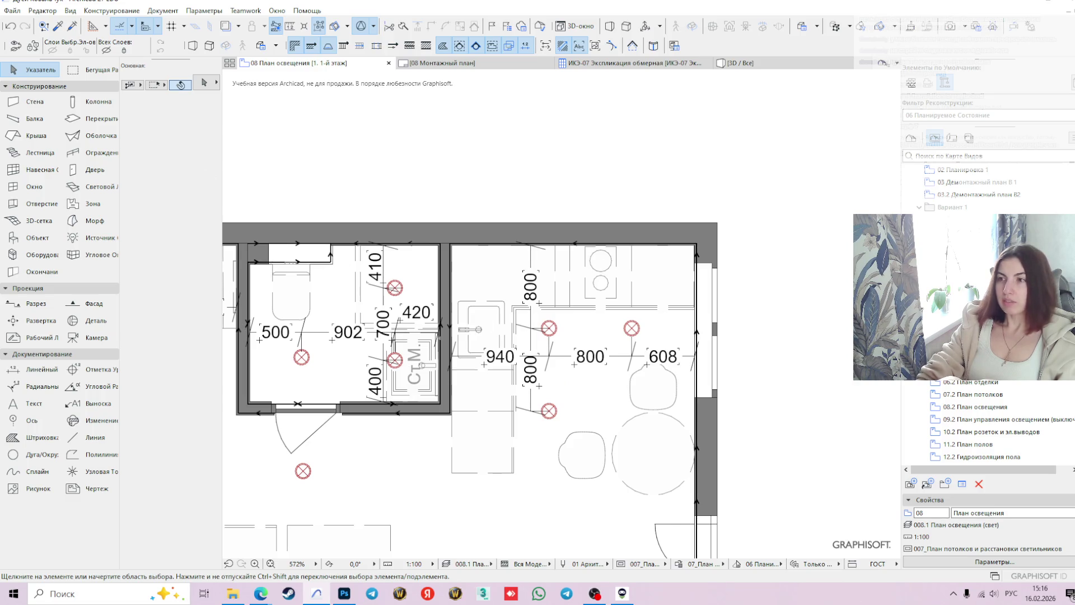
left_click(991, 420)
left_click(991, 432)
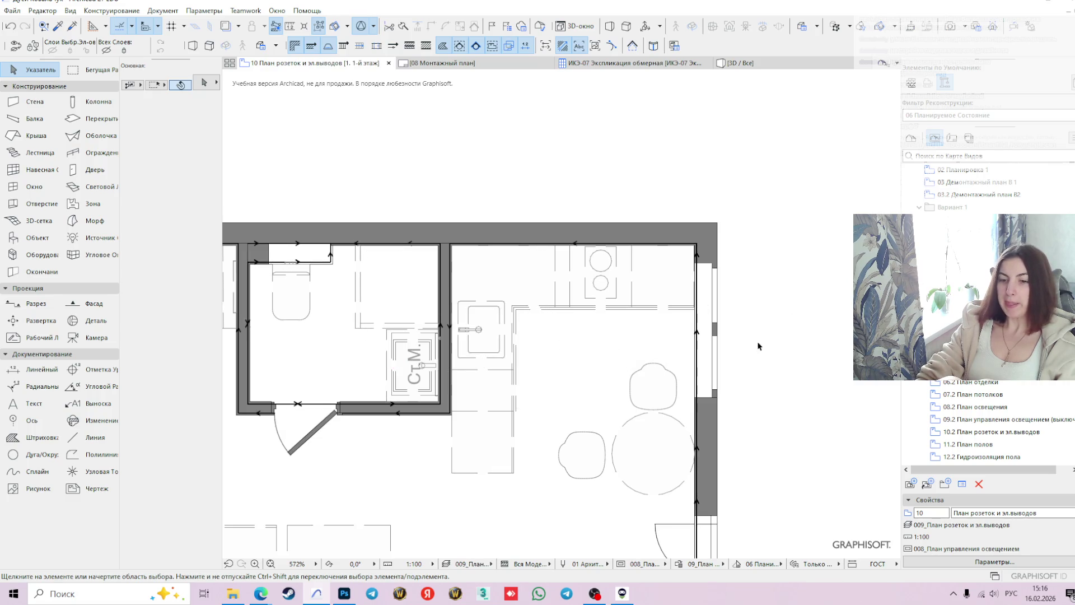
- With the Object tool, search the library for 'рамка' and select the Рамка ЭЛ frame
left_click(35, 241)
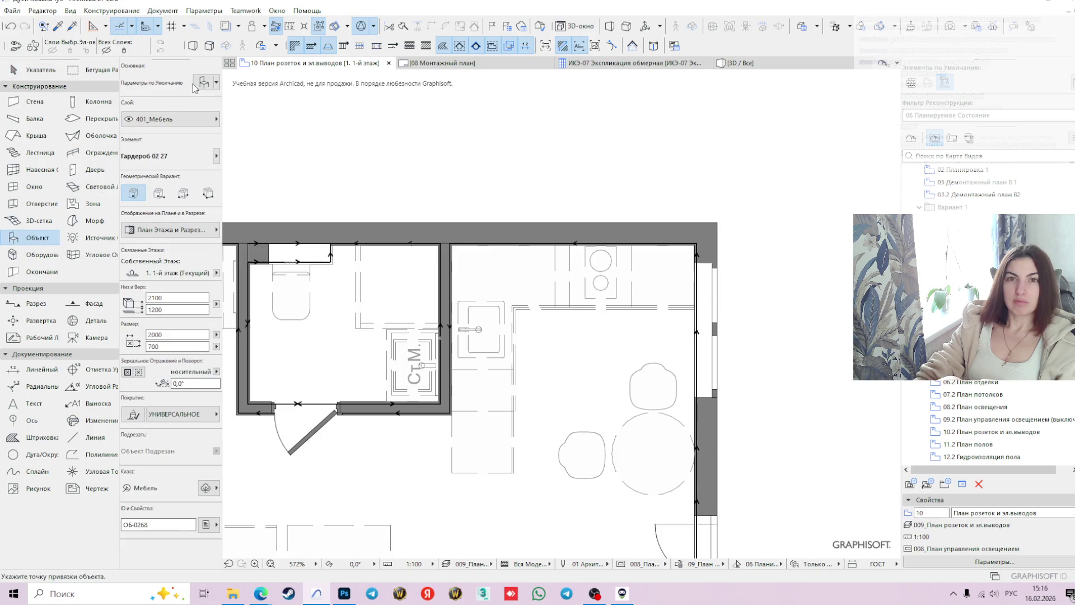
left_click(204, 83)
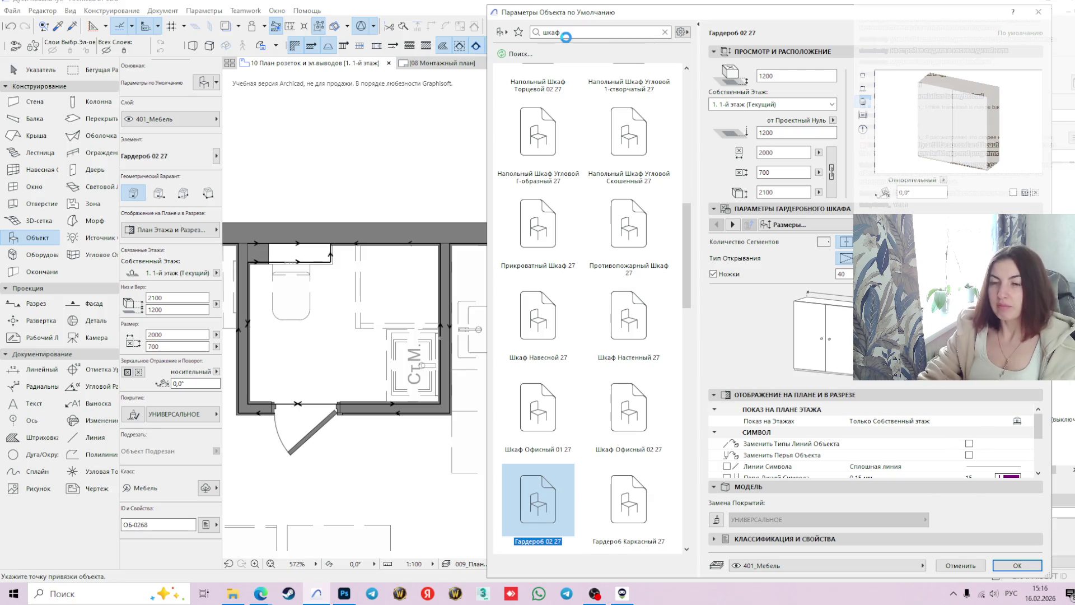
key("BackSpace")
key("BackSpace")
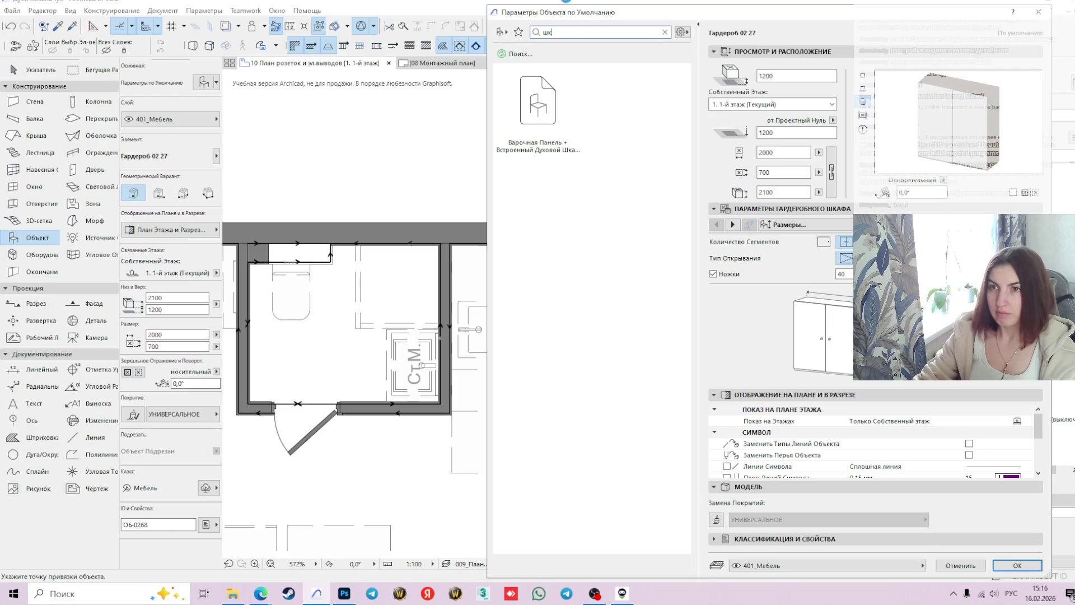
key("BackSpace")
key("BackSpace")
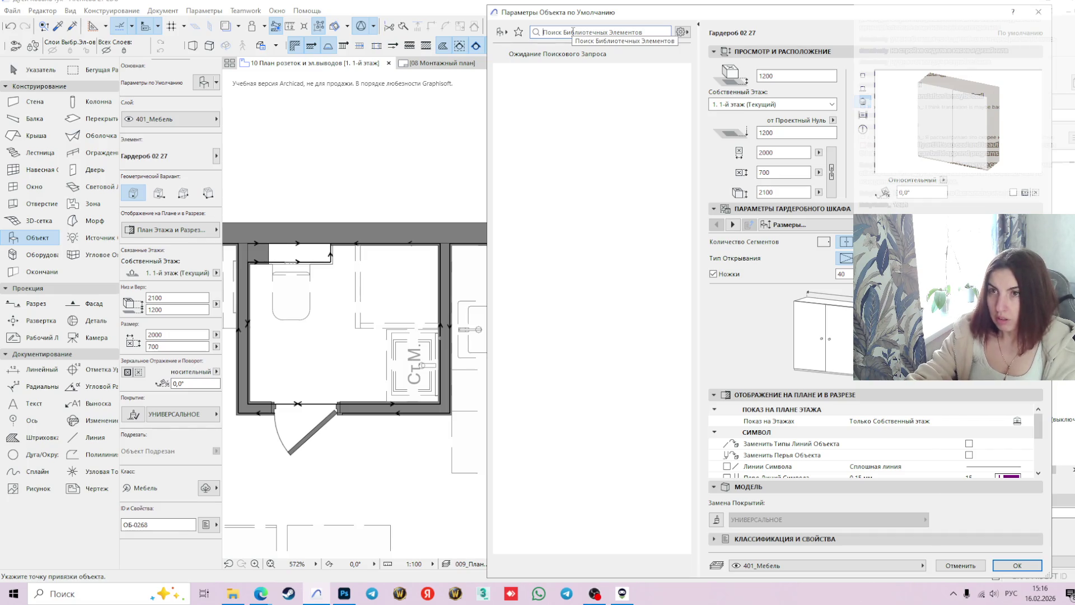
type("ра")
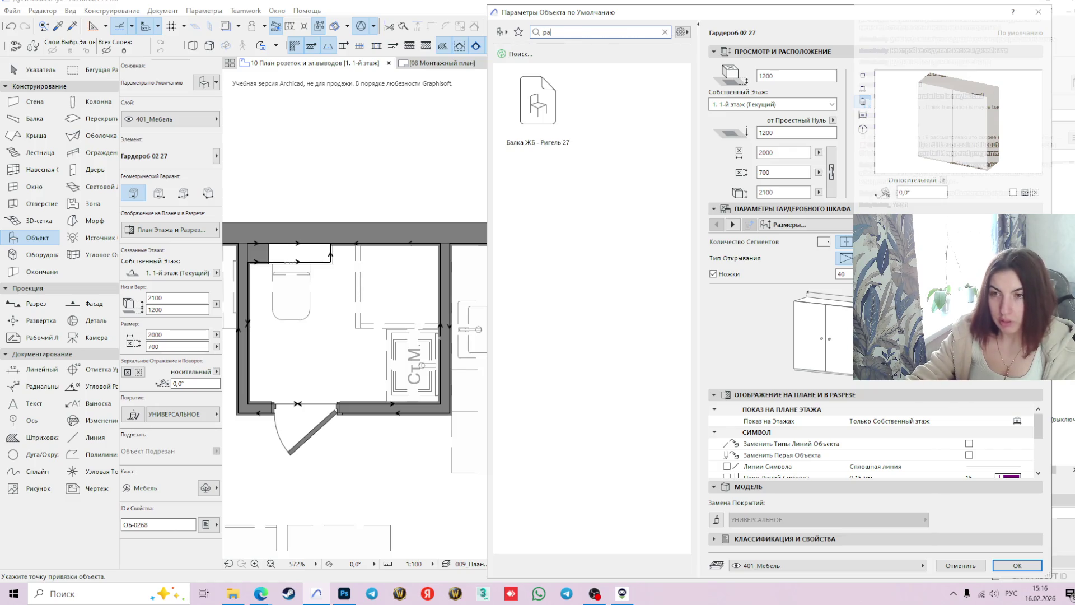
type("мка")
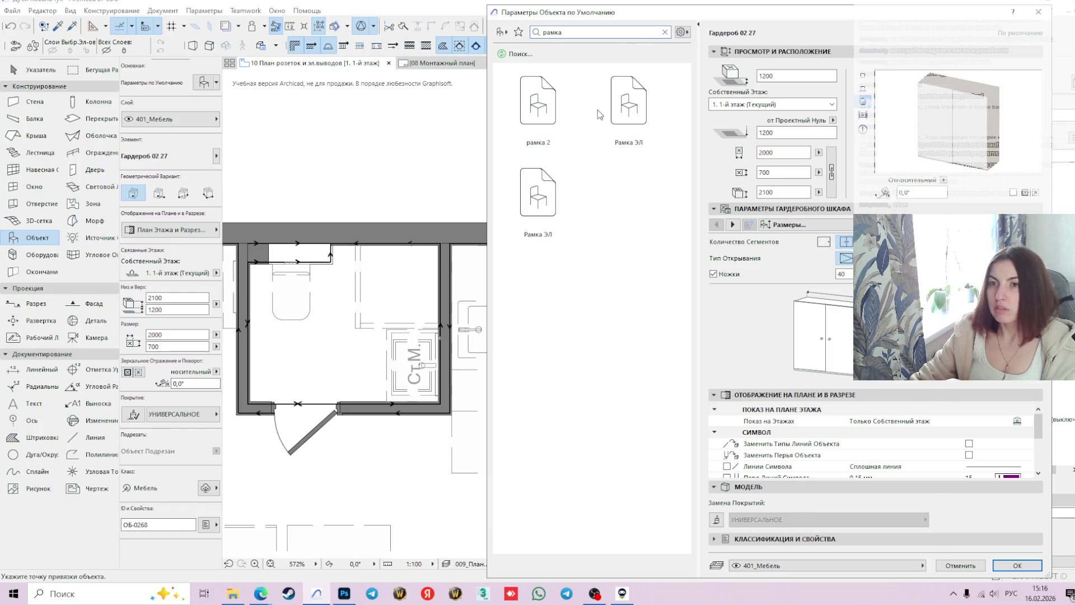
left_click(632, 108)
- Set the frame type (Тип рамки) to the two-gang Рамка x2
left_click(798, 225)
left_click(789, 261)
left_click(790, 262)
left_click(829, 273)
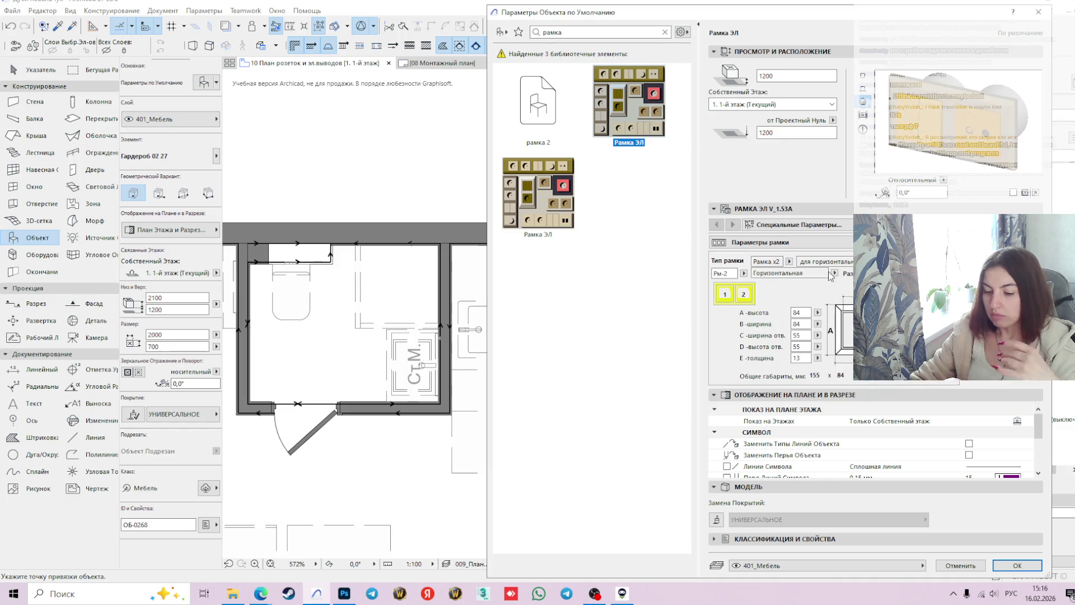
- Make the second insert a pass-through 220V socket (Розетка 220V проходная), set base height 300, and accept
key("XF86AudioLowerVolume")
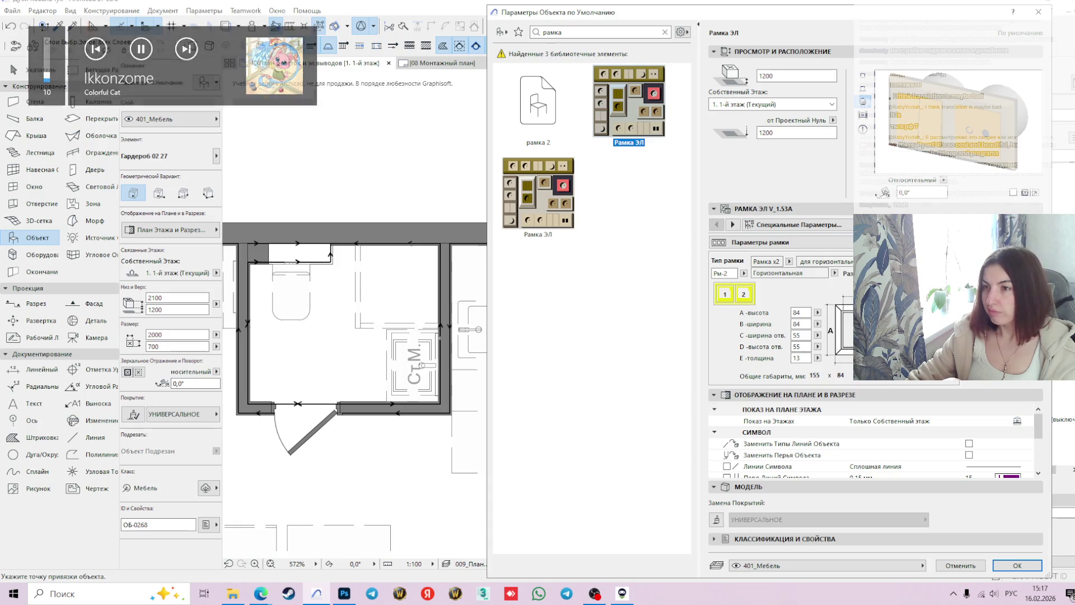
left_click(799, 225)
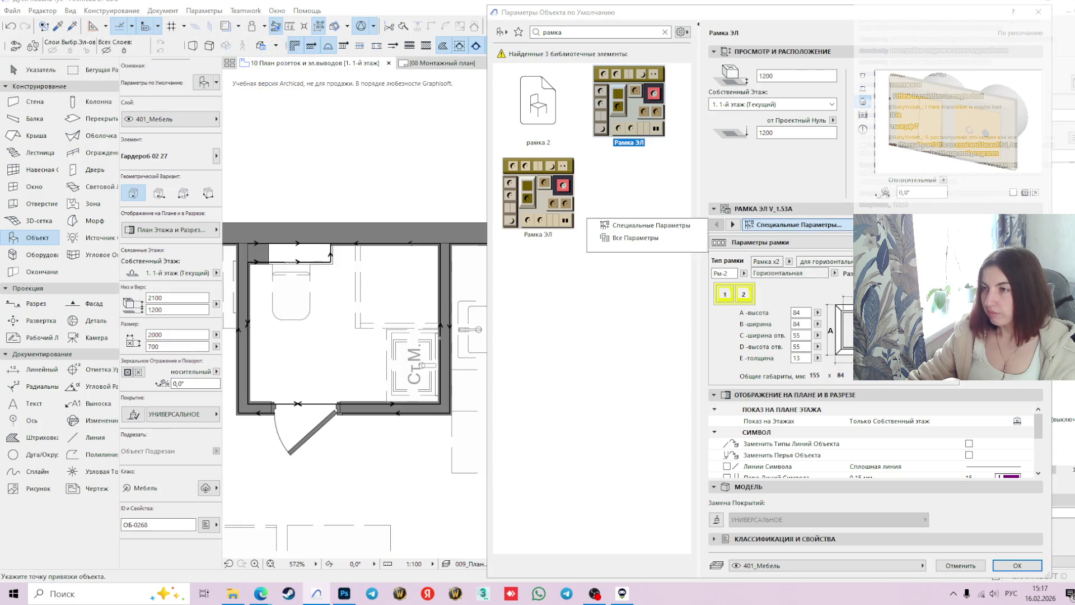
left_click(733, 224)
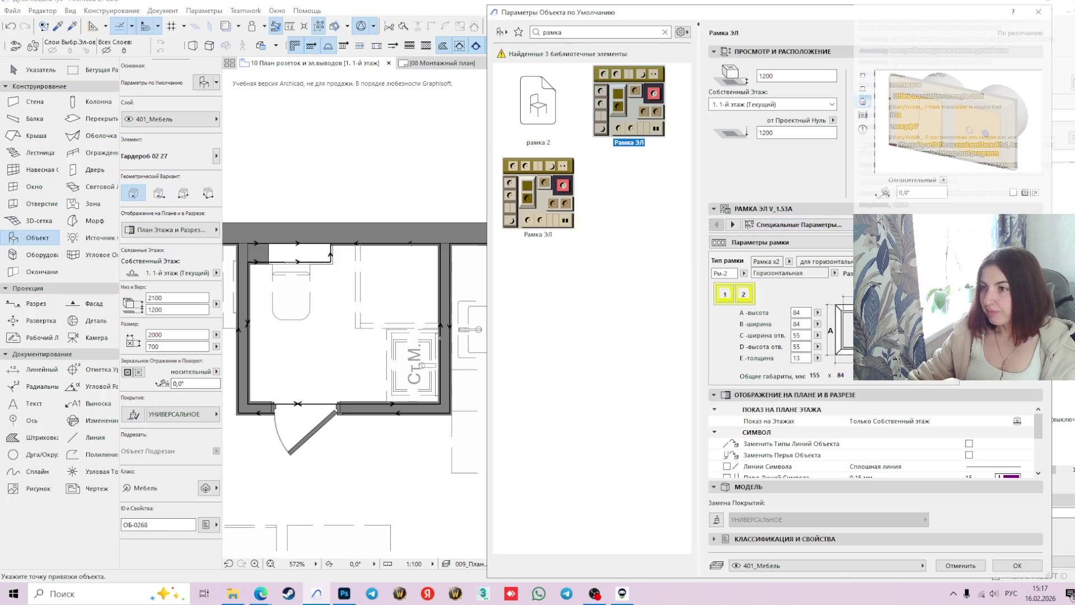
left_click(732, 224)
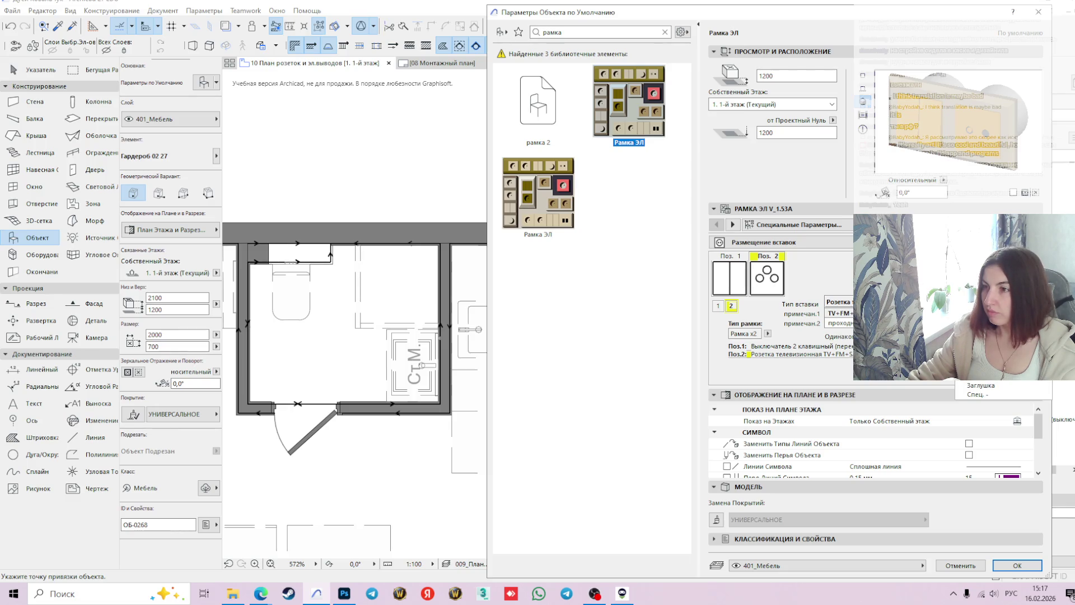
left_click(986, 335)
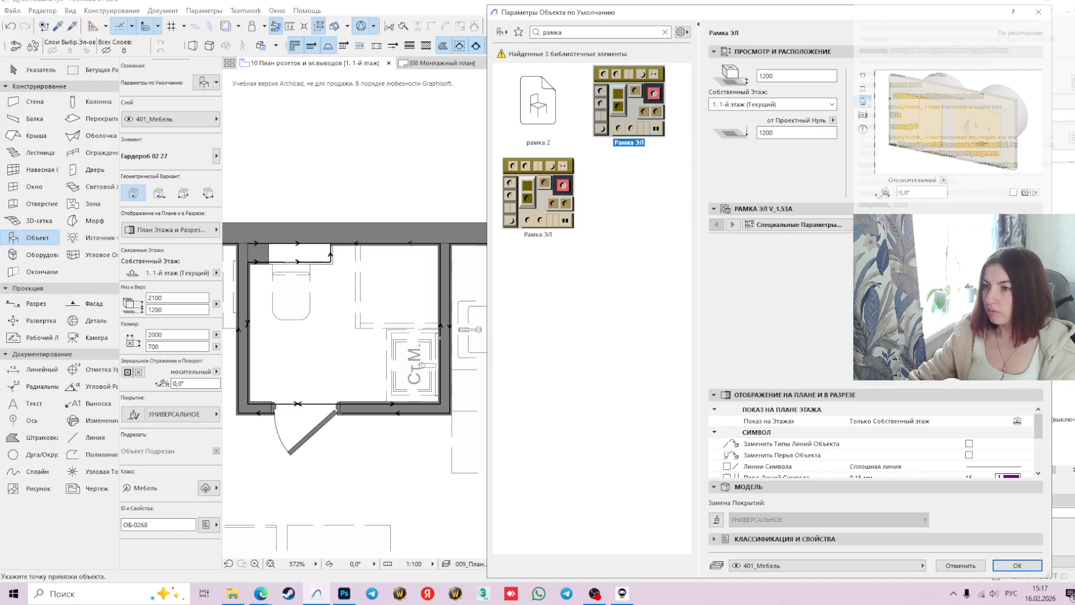
left_click_drag(787, 76, 745, 77)
type("300")
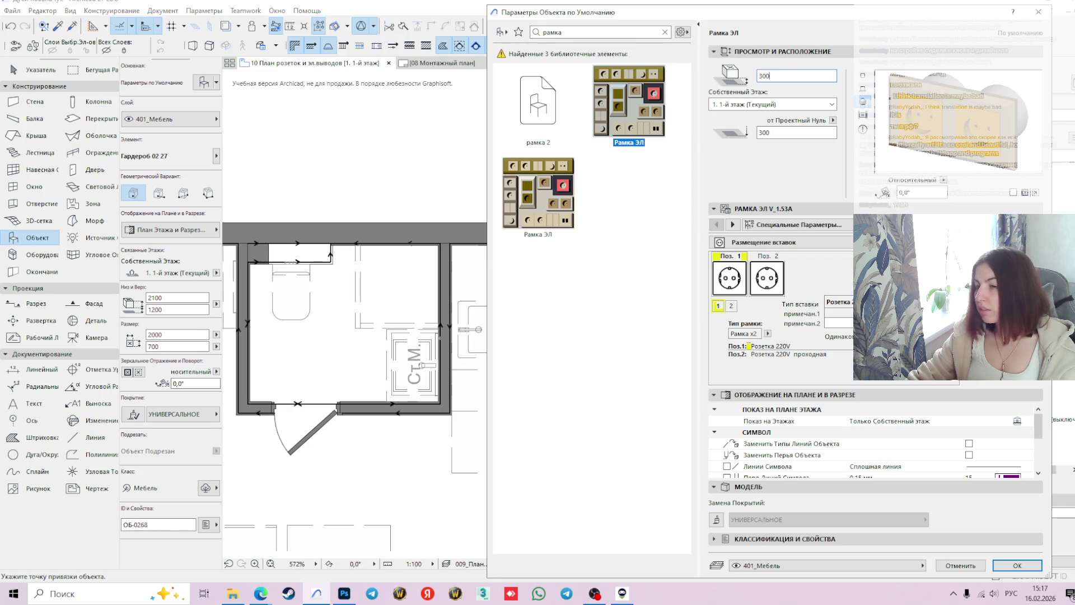
left_click(1005, 565)
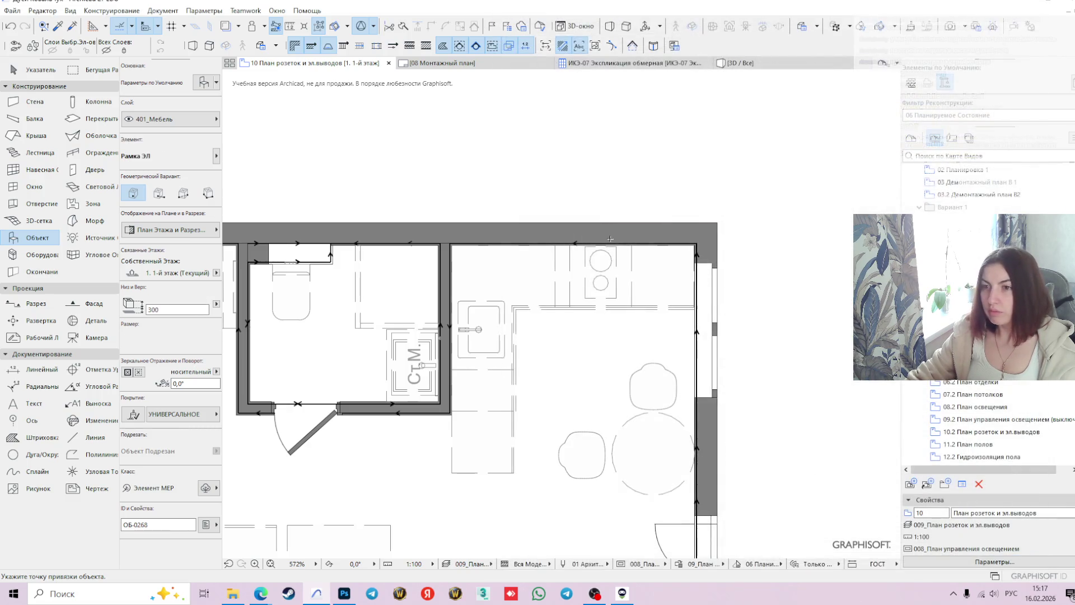
- Place the double-socket frame in the kitchen, then show its Настройка 3D / Данные спецификаций settings
scroll(596, 263, "up", 3)
left_click(597, 282)
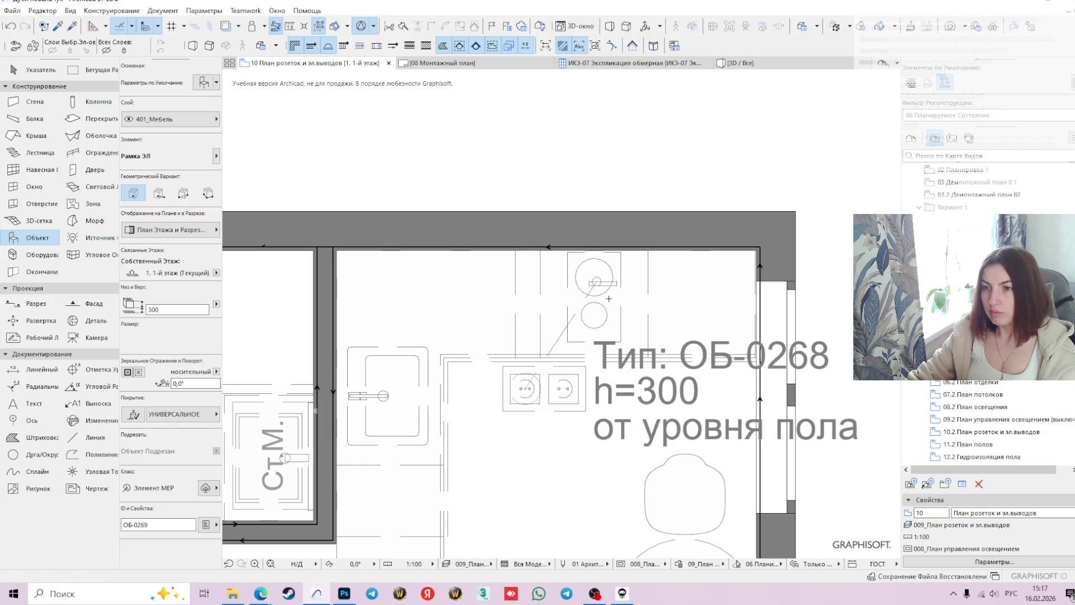
key("Escape")
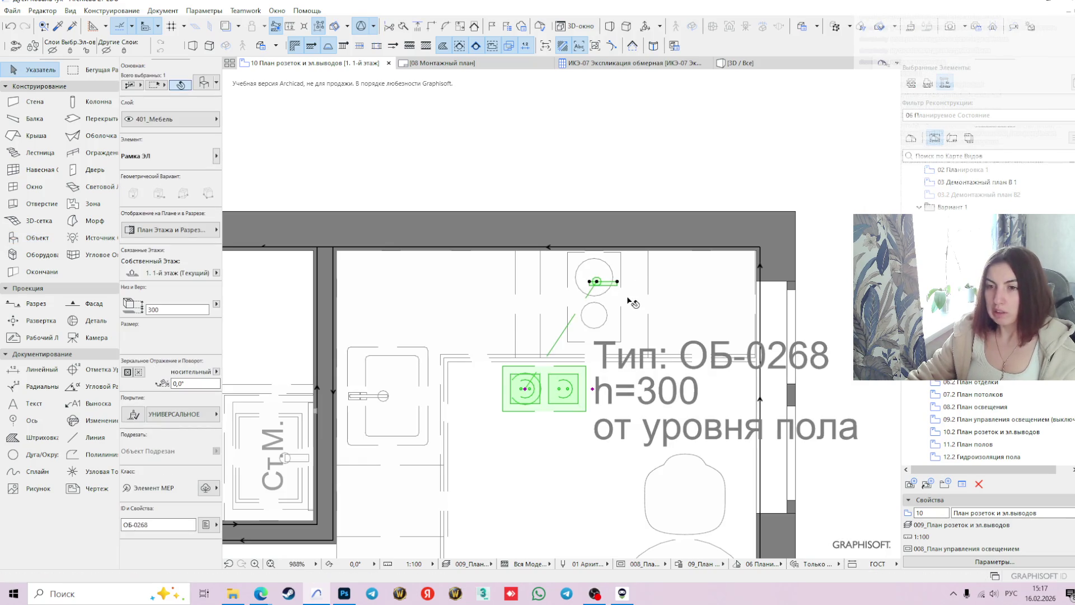
key("ctrl+t")
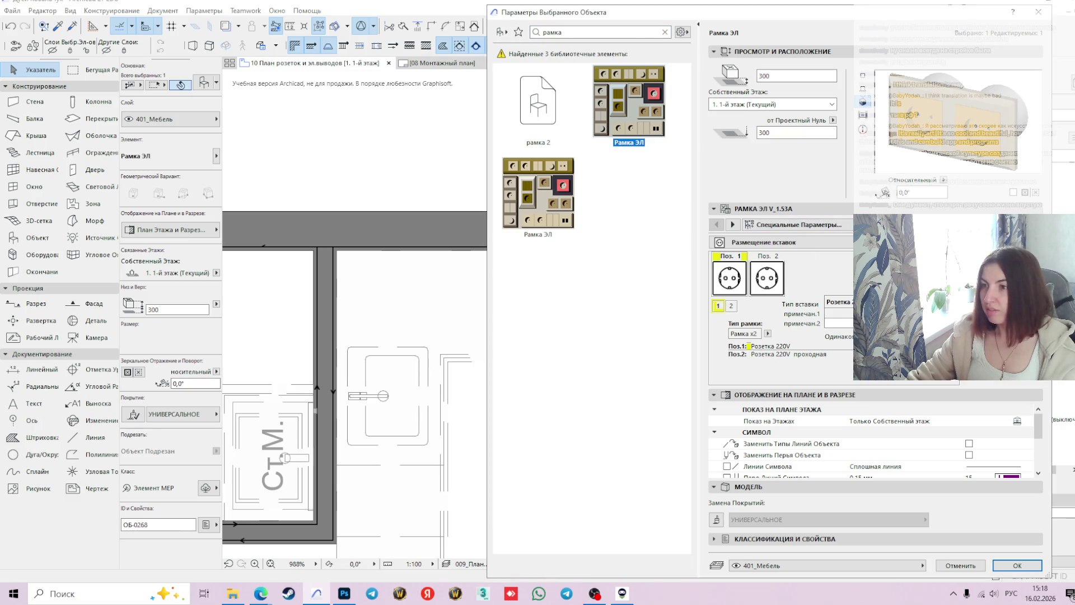
left_click(732, 224)
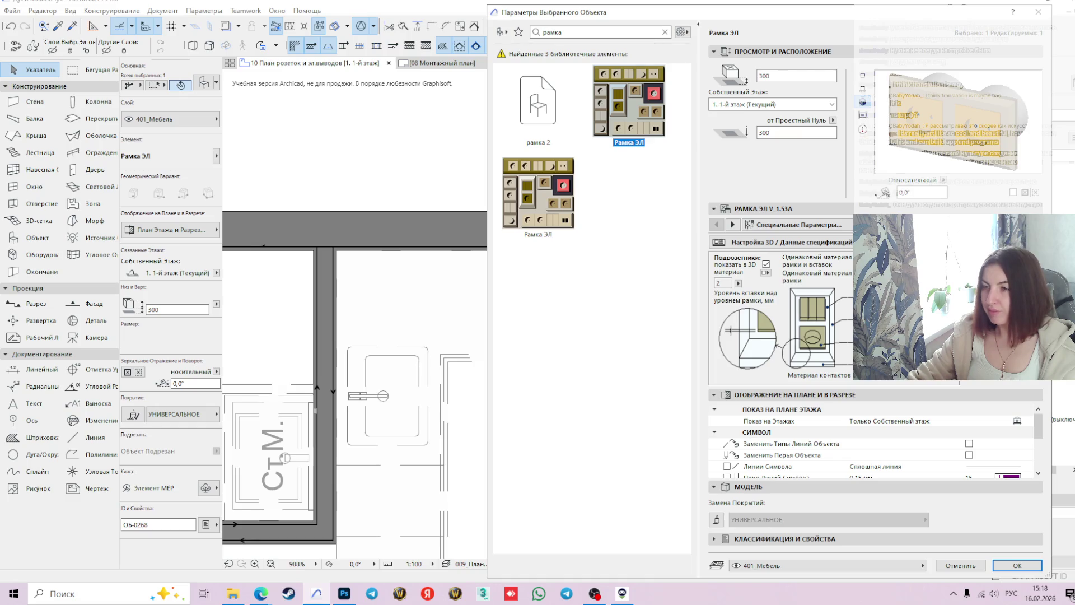
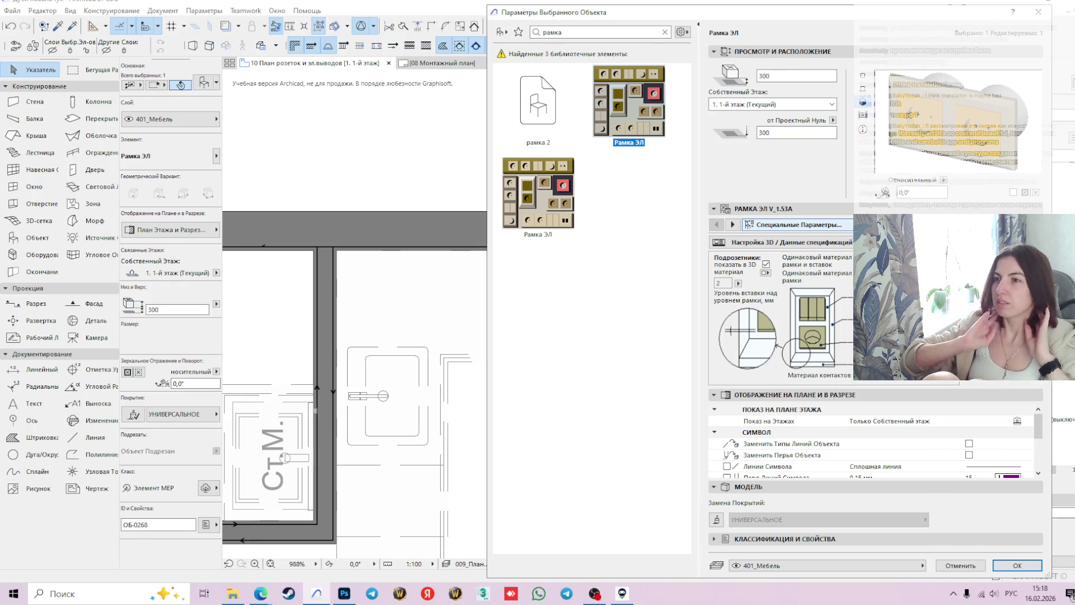
- Switch the Рамка ЭЛ parameter list to the 'Настройка 2D представления' page
left_click(798, 224)
left_click(644, 227)
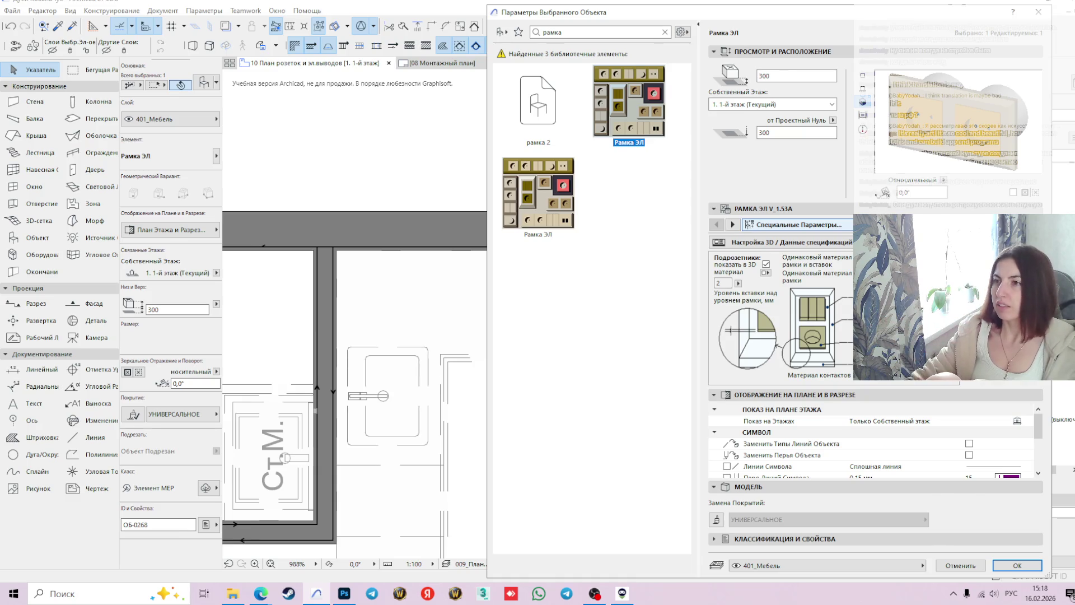
left_click(798, 224)
key("Escape")
left_click(798, 225)
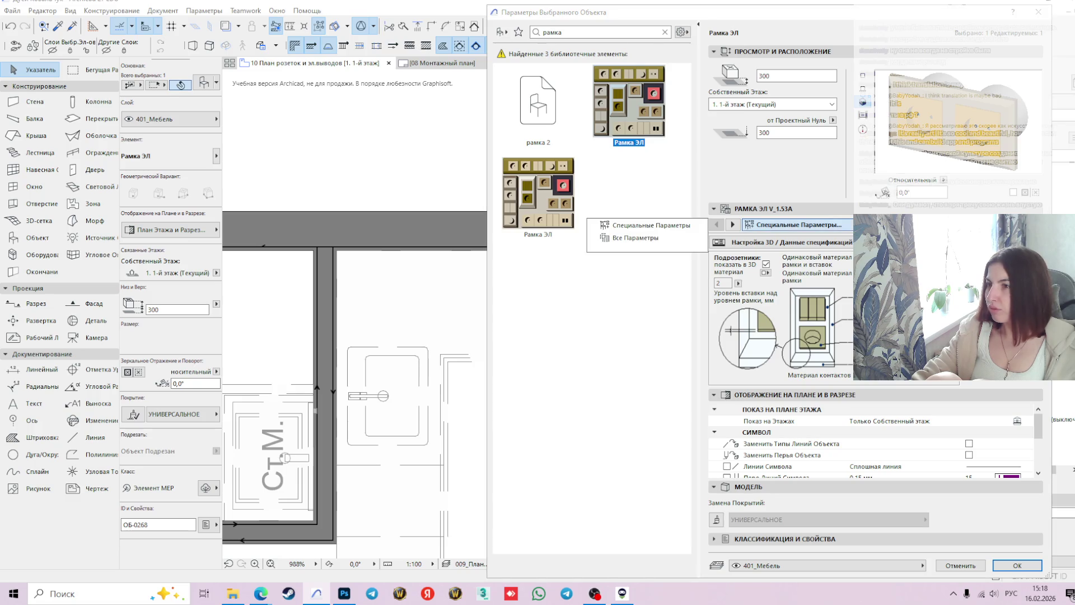
key("Escape")
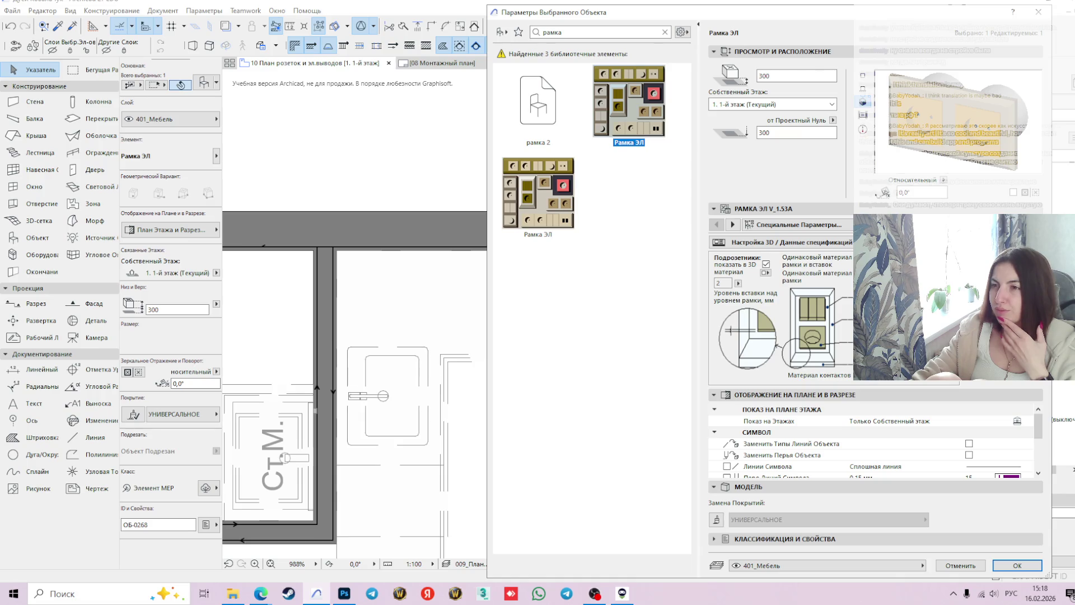
left_click(733, 224)
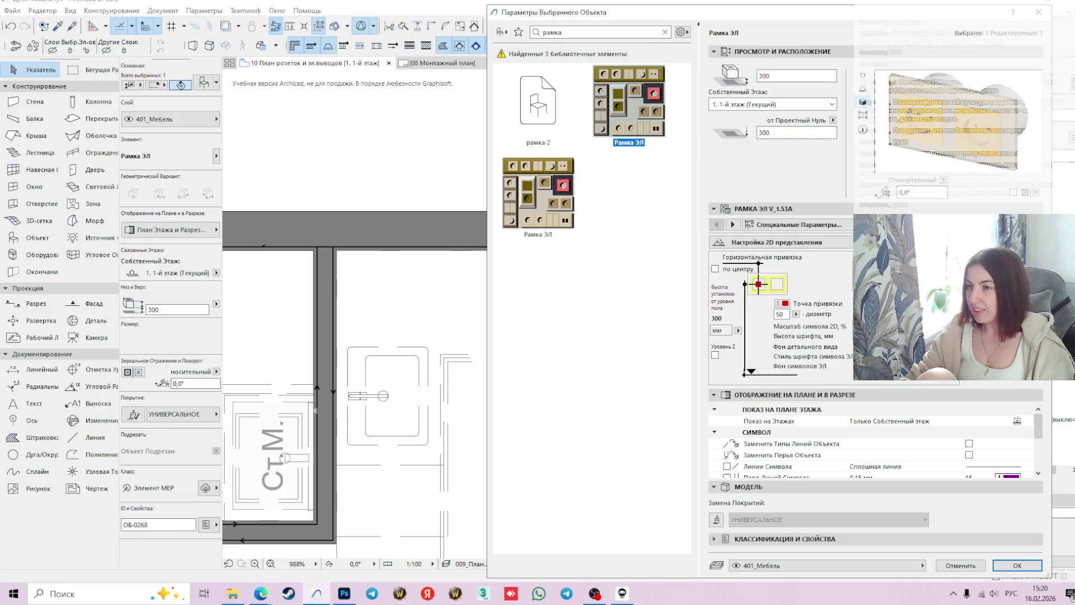
- Check the anchor colour and symbol value lists, preview the frame in top view, and confirm with OK
left_click(785, 303)
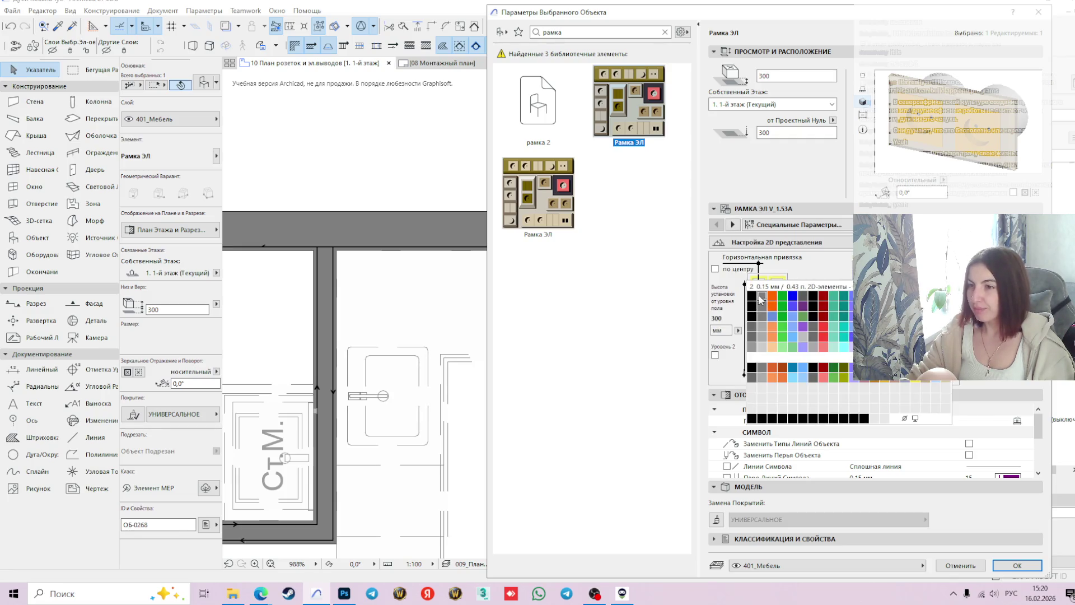
left_click(792, 306)
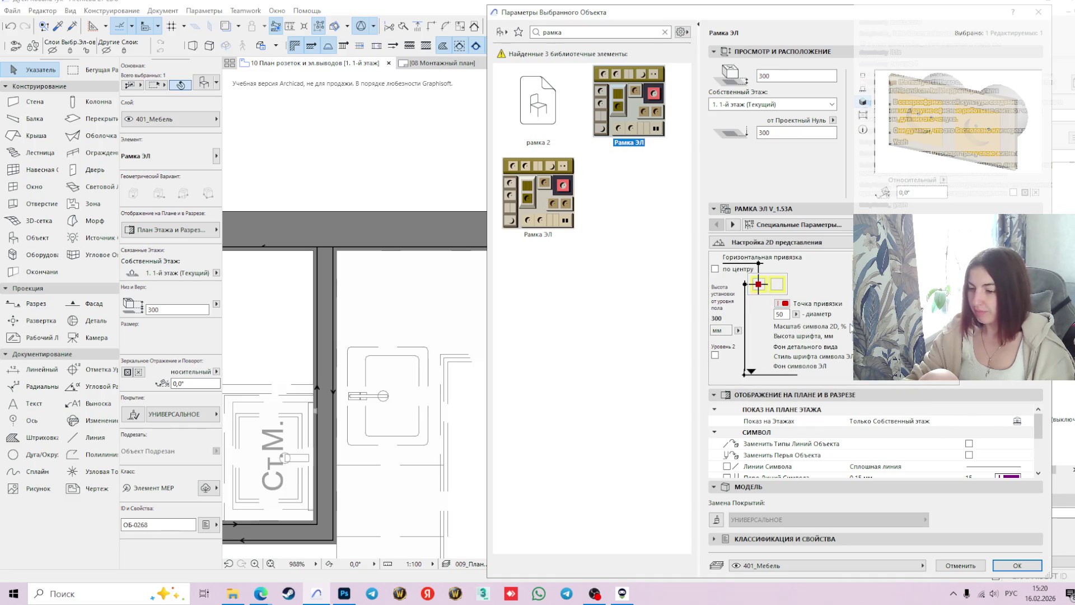
left_click(896, 326)
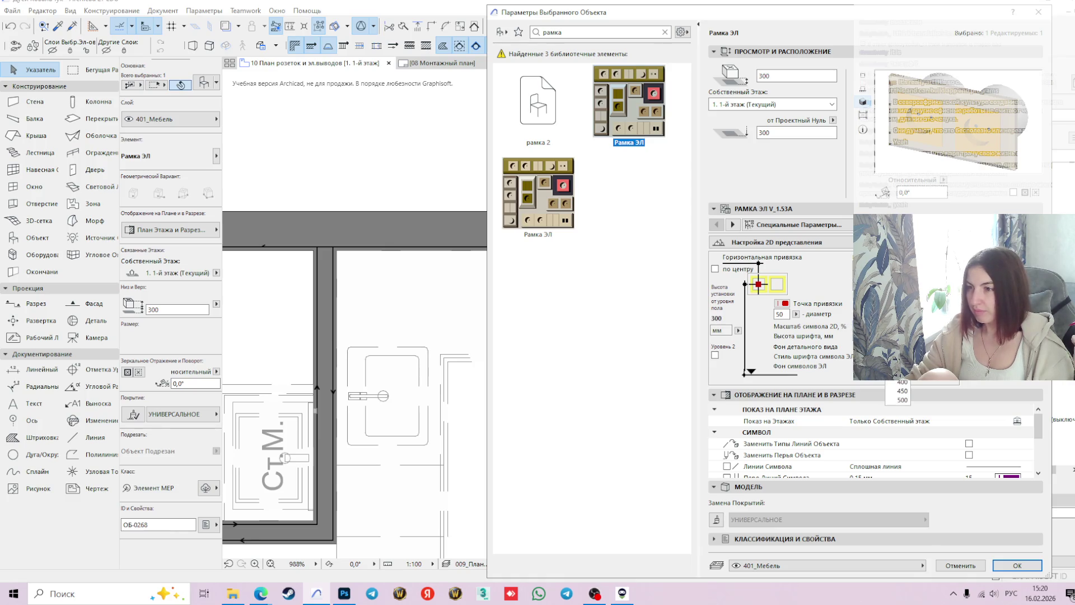
key("Escape")
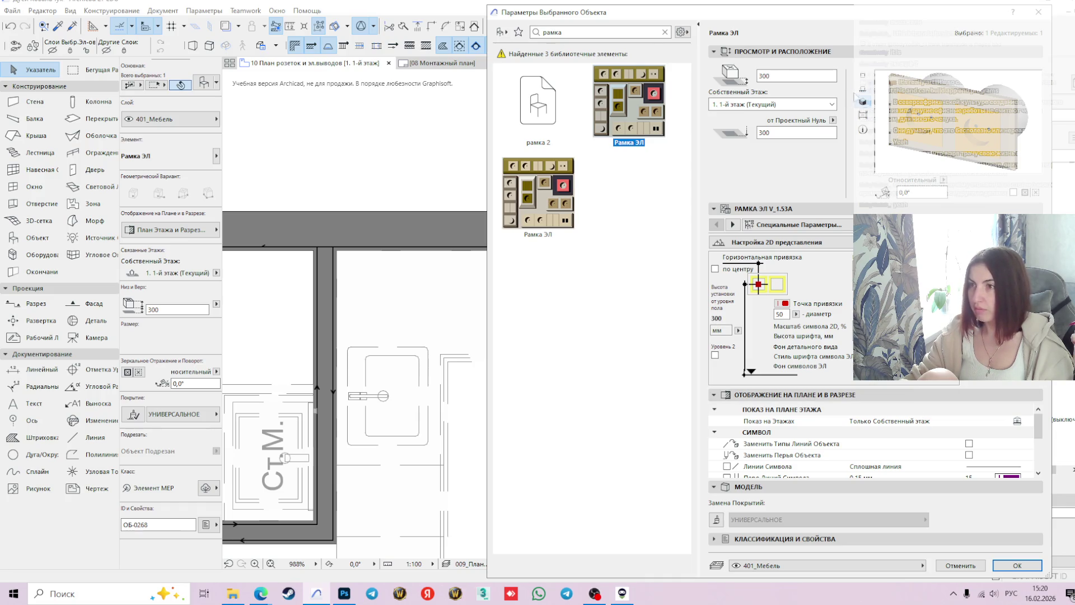
left_click(863, 75)
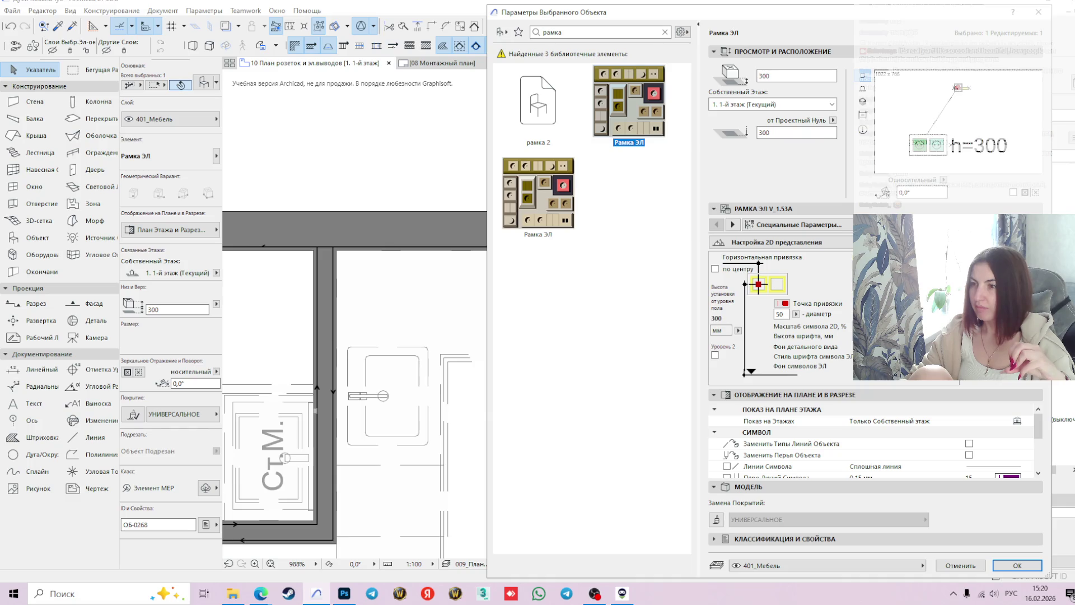
left_click(1016, 565)
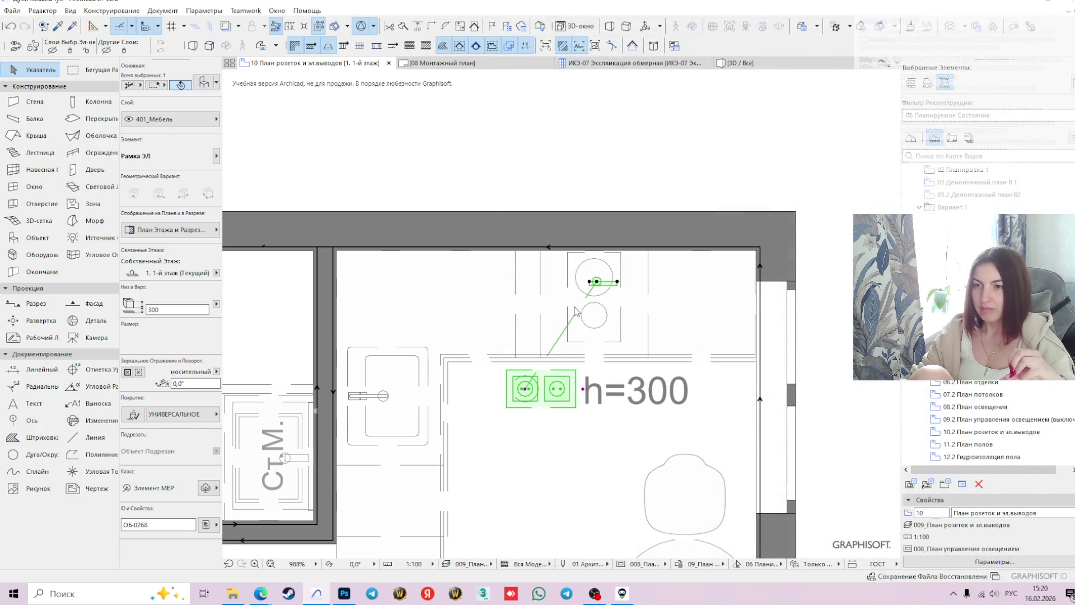
right_click(557, 391)
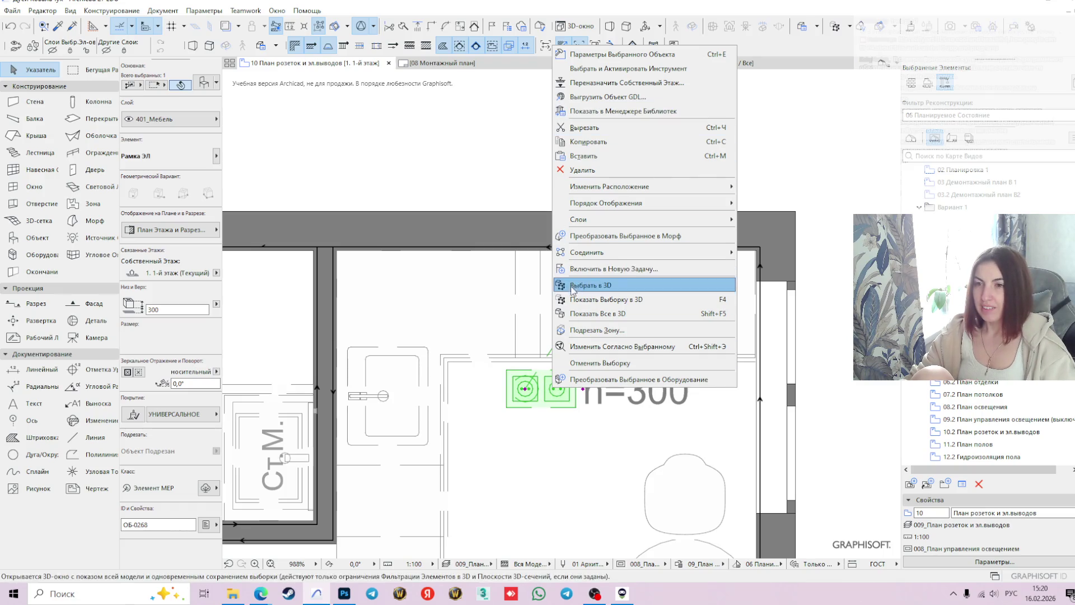
left_click(512, 177)
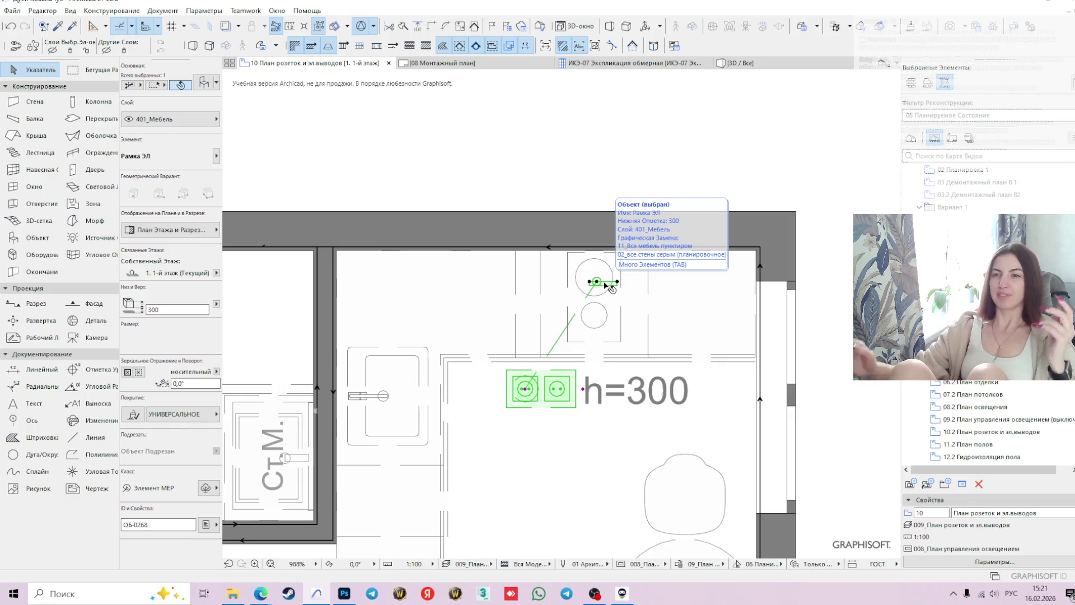
scroll(612, 288, "up", 2)
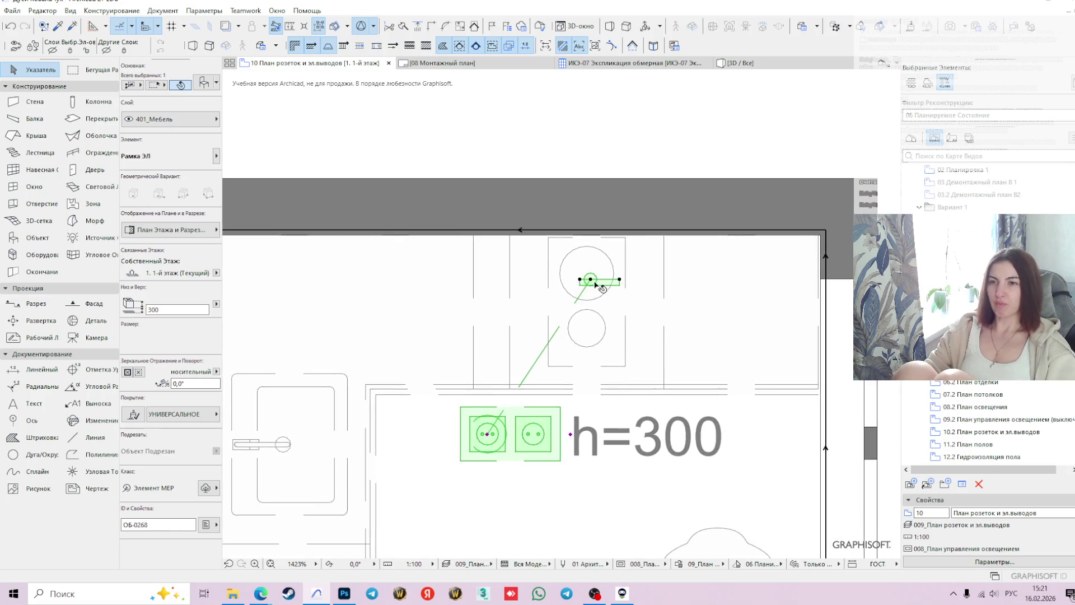
- Move the Рамка ЭЛ socket frame from its node up onto the bathroom's top wall
left_click(590, 279)
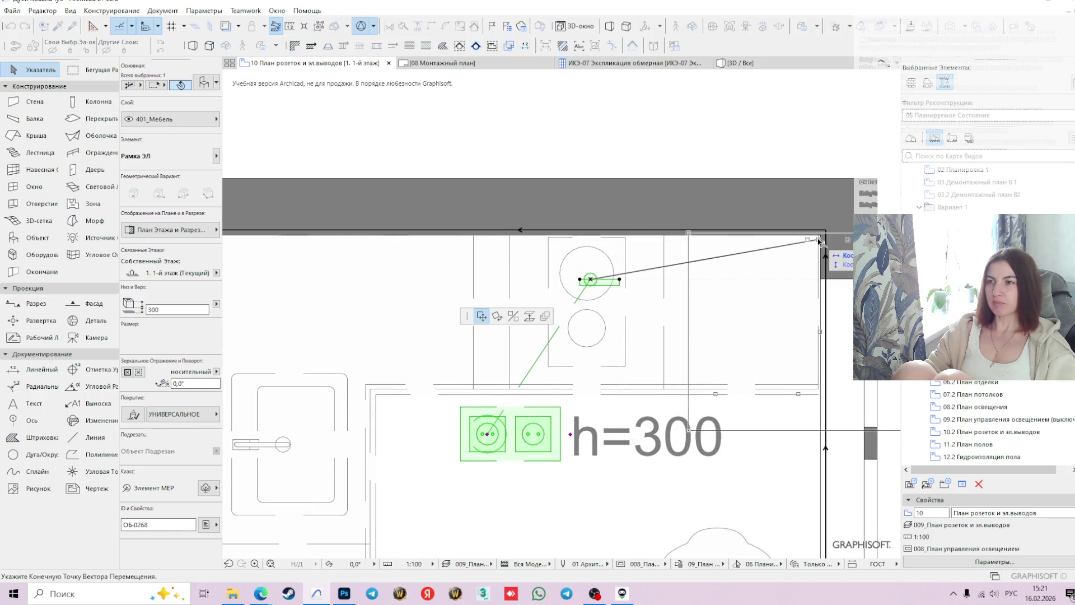
left_click(820, 239)
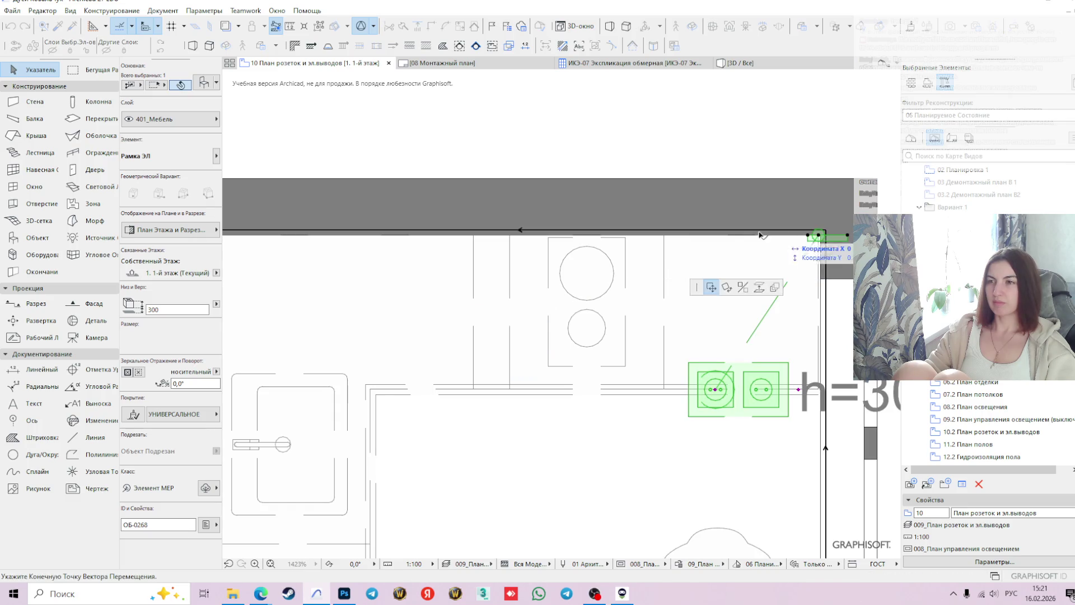
left_click(587, 237)
left_click(586, 237)
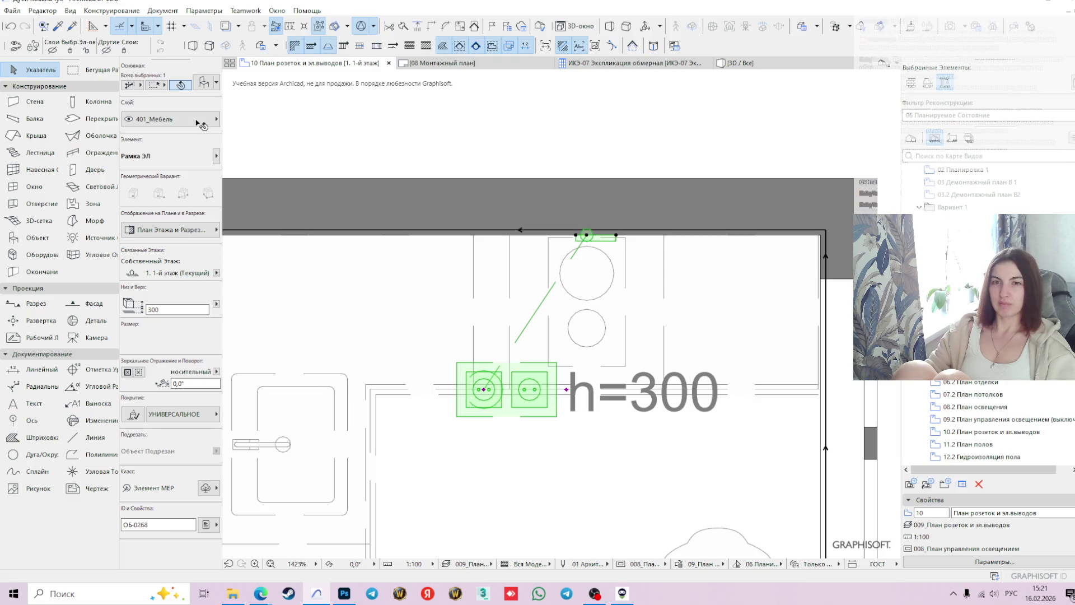
- Bring the socket frame forward, then to the very front, via Порядок Отображения
right_click(587, 235)
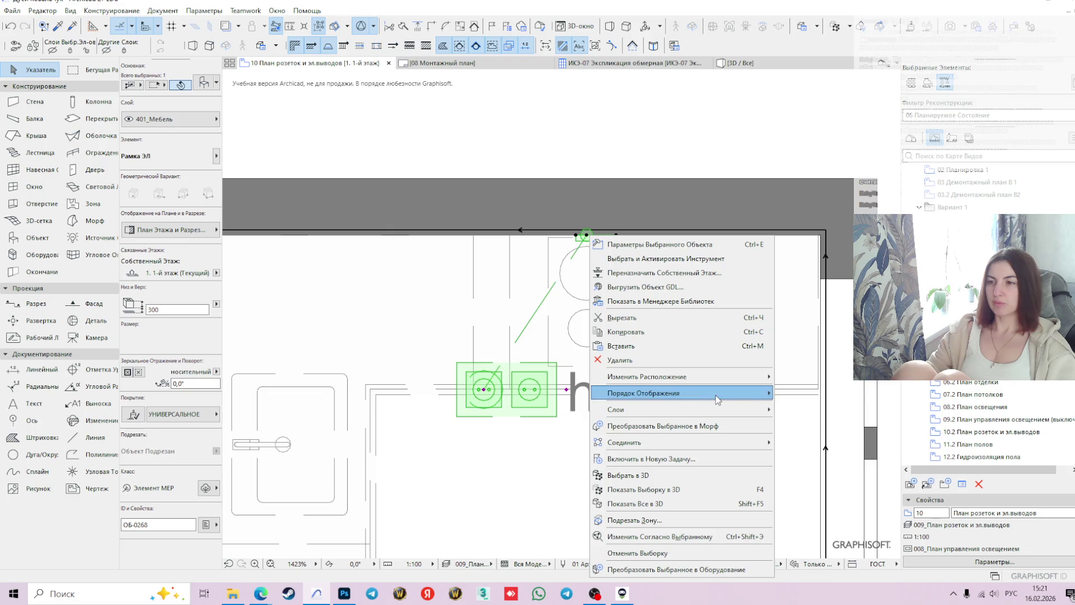
mouse_move(717, 394)
left_click(824, 408)
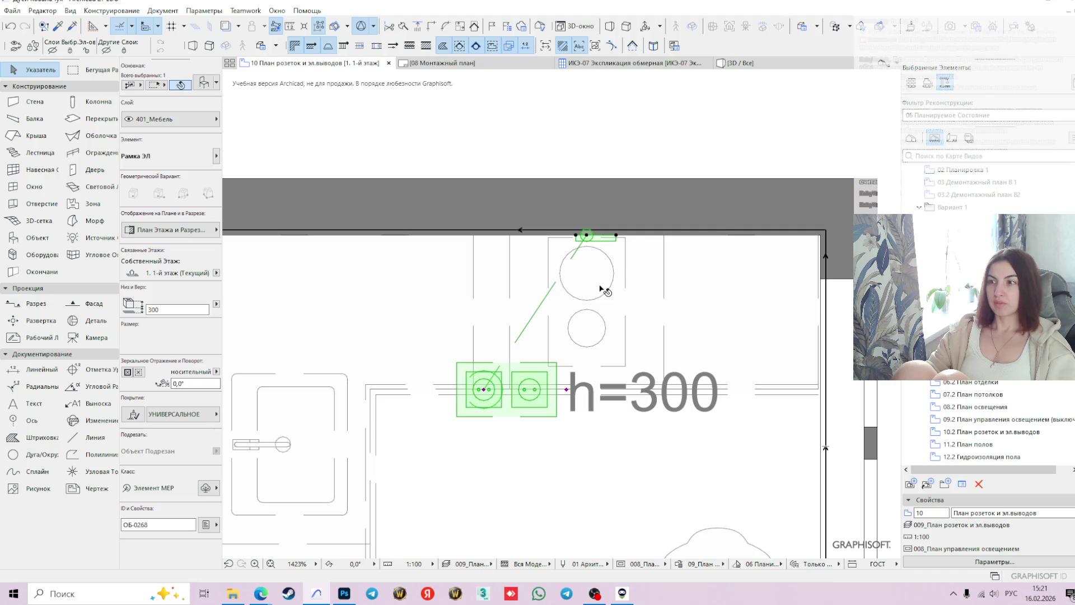
left_click(591, 238)
right_click(553, 239)
left_click(564, 320)
left_click(527, 410)
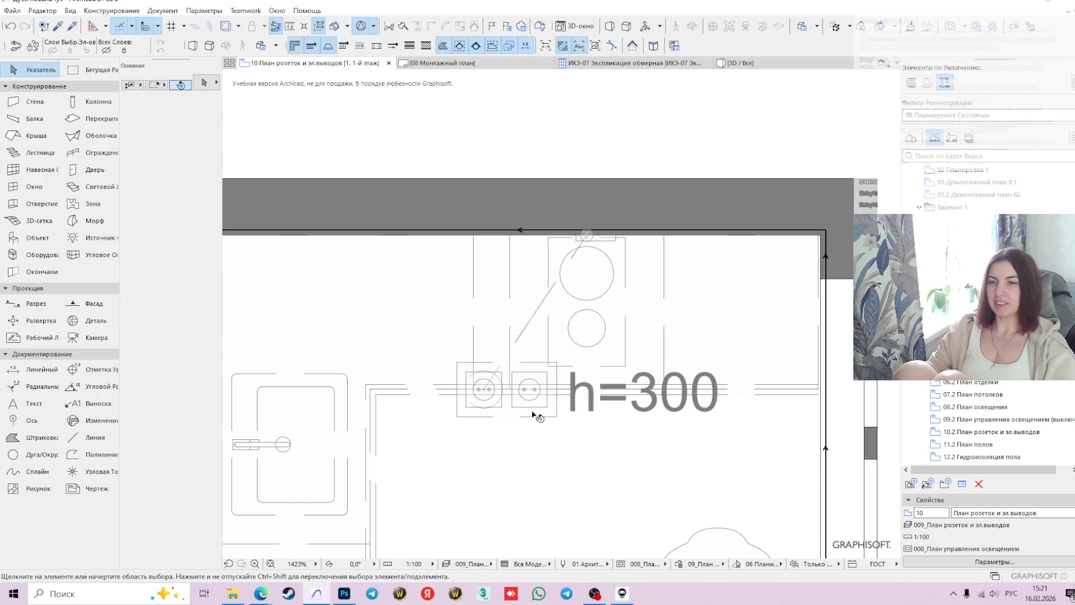
right_click(516, 411)
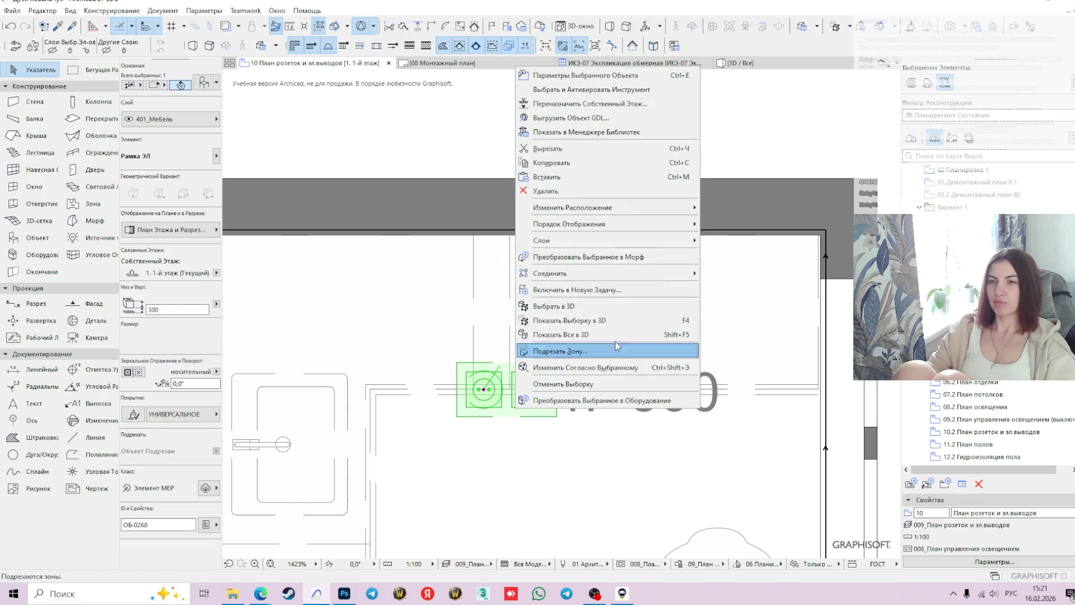
mouse_move(672, 223)
left_click(719, 227)
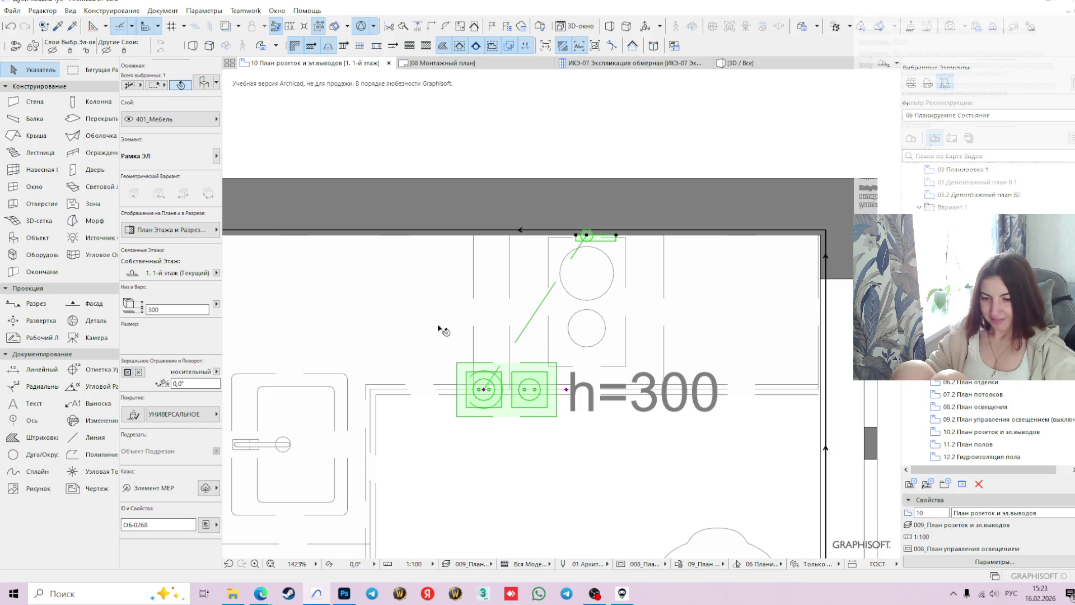
- Leave the h=300 Рамка ЭЛ frame in front on the top wall, on layer 401_Мебель
mouse_move(480, 381)
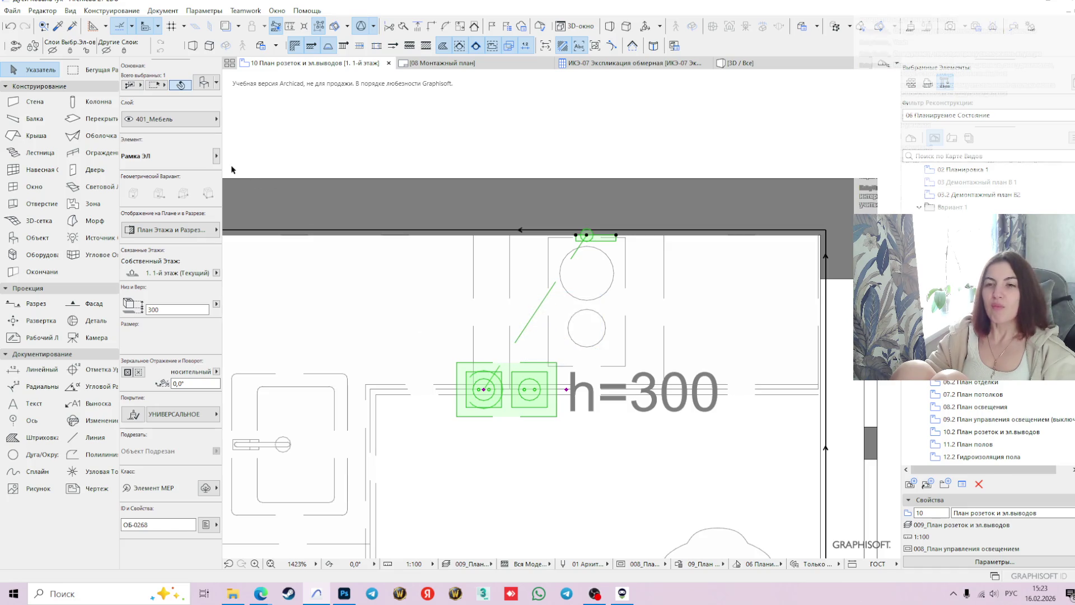
- Set the Рамка ЭЛ frame's horizontal anchor to 'по центру' and apply it
left_click(206, 83)
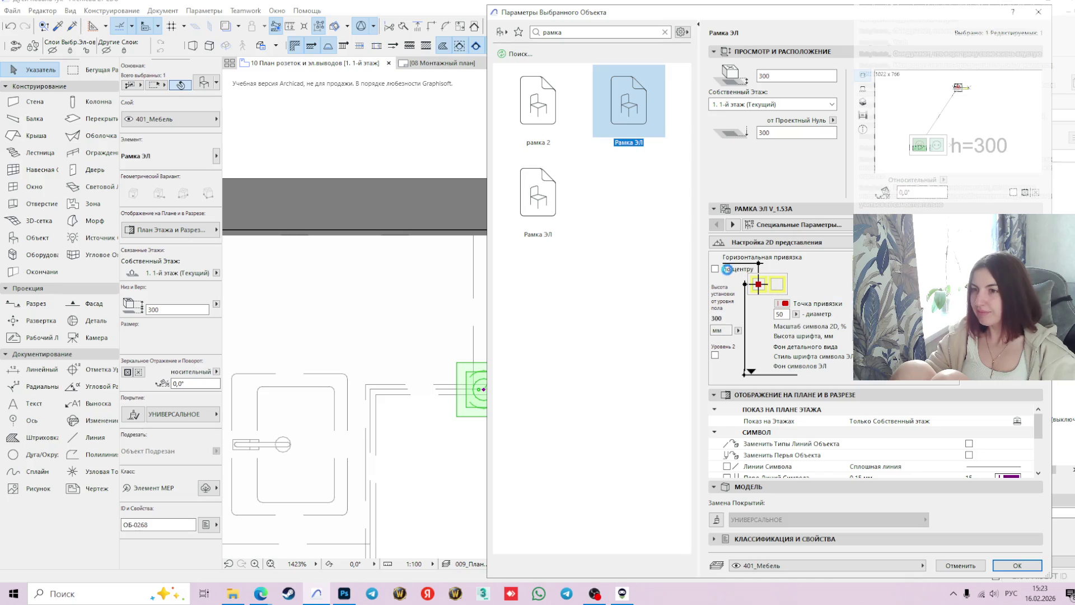
left_click(739, 271)
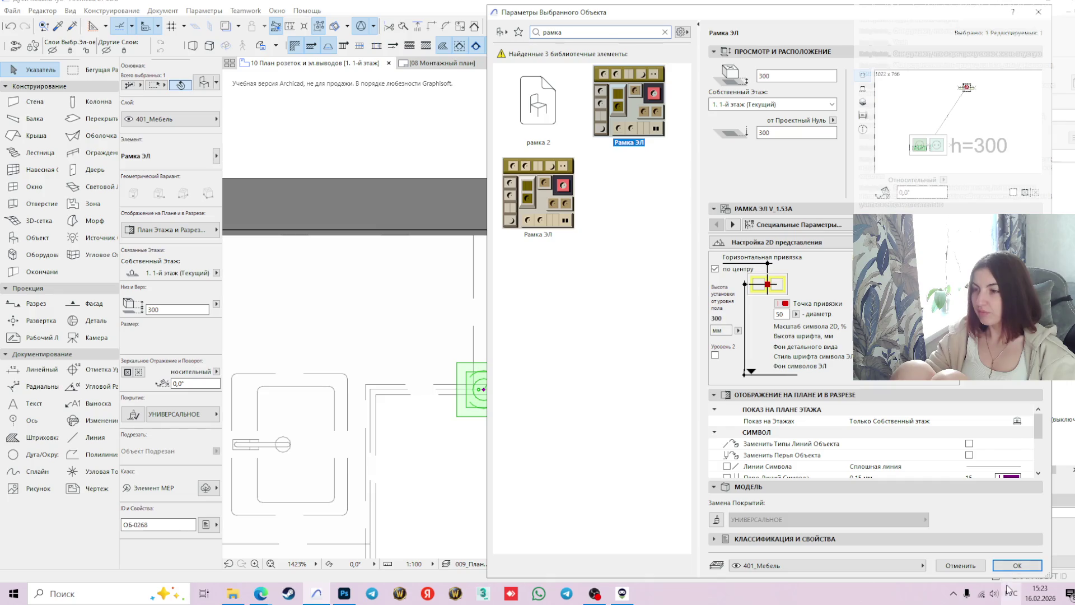
left_click(1018, 565)
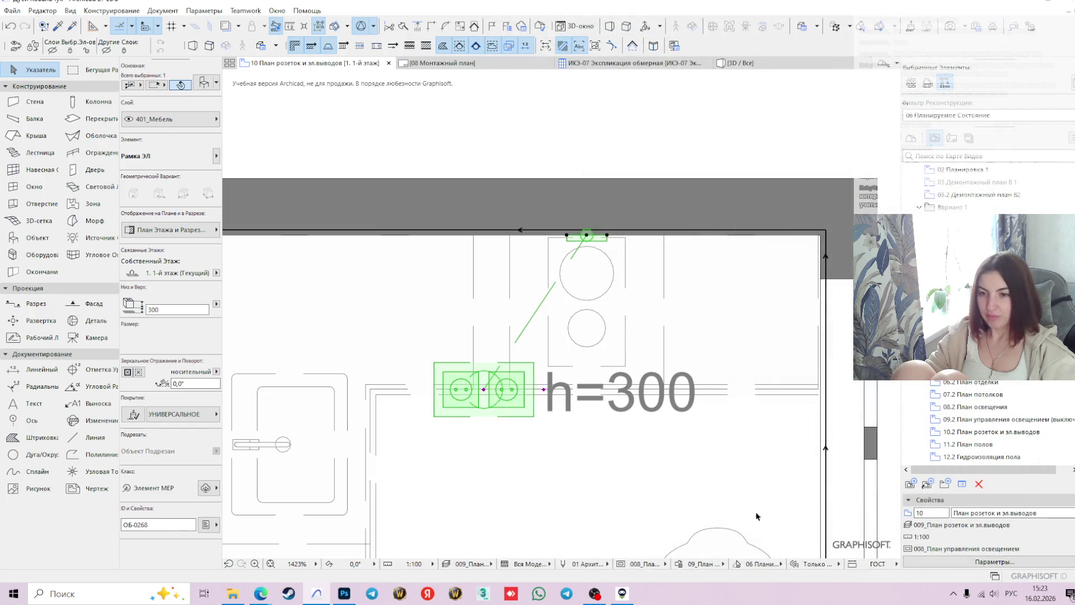
scroll(638, 490, "down", 3)
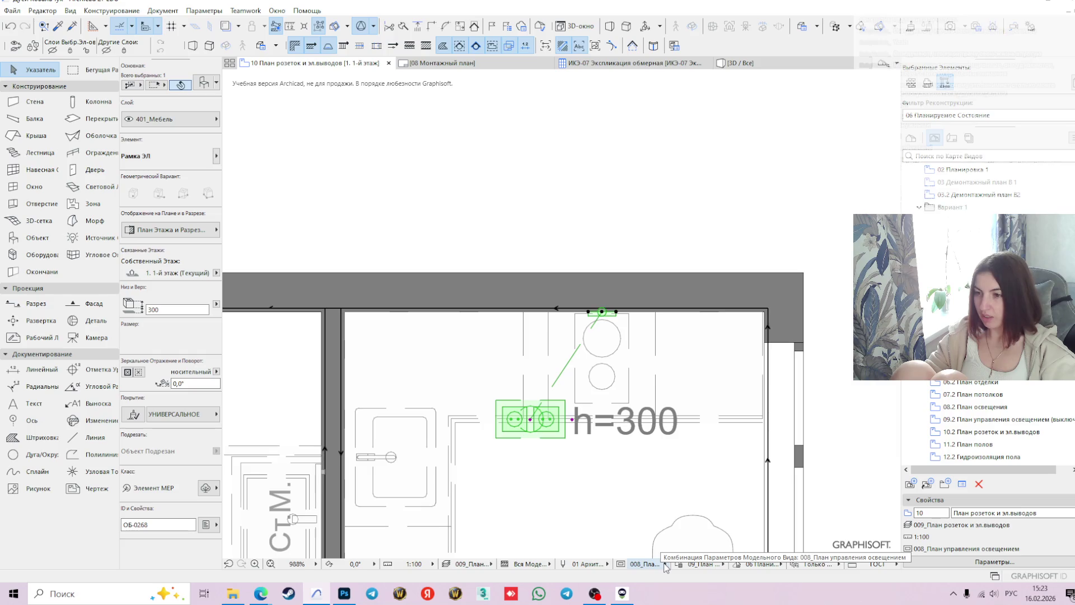
- Set the model view options to 009_План розеток and close the view settings unchanged
left_click(664, 564)
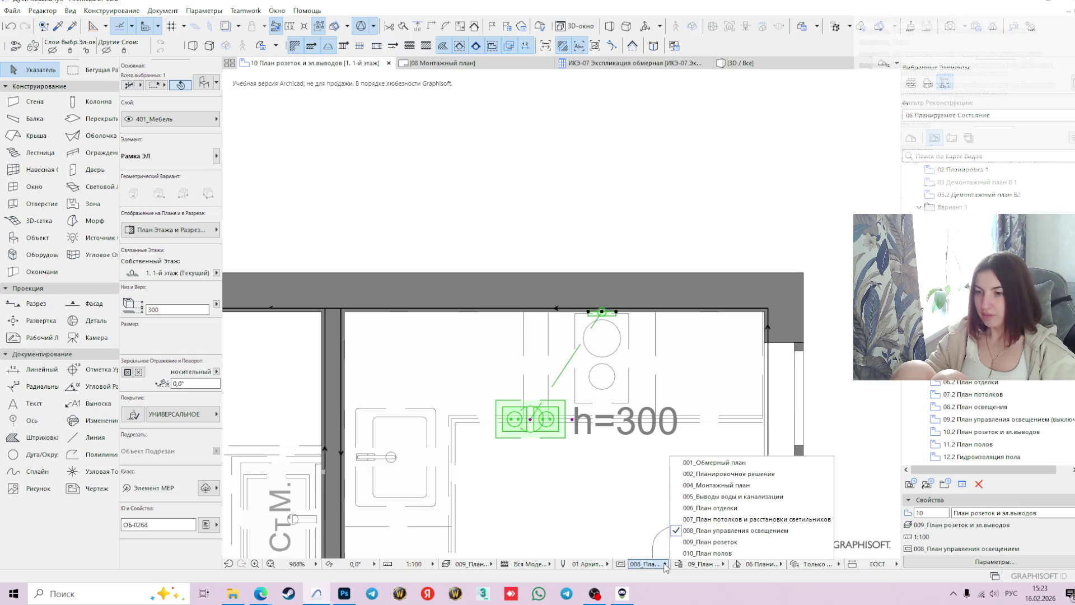
left_click(697, 541)
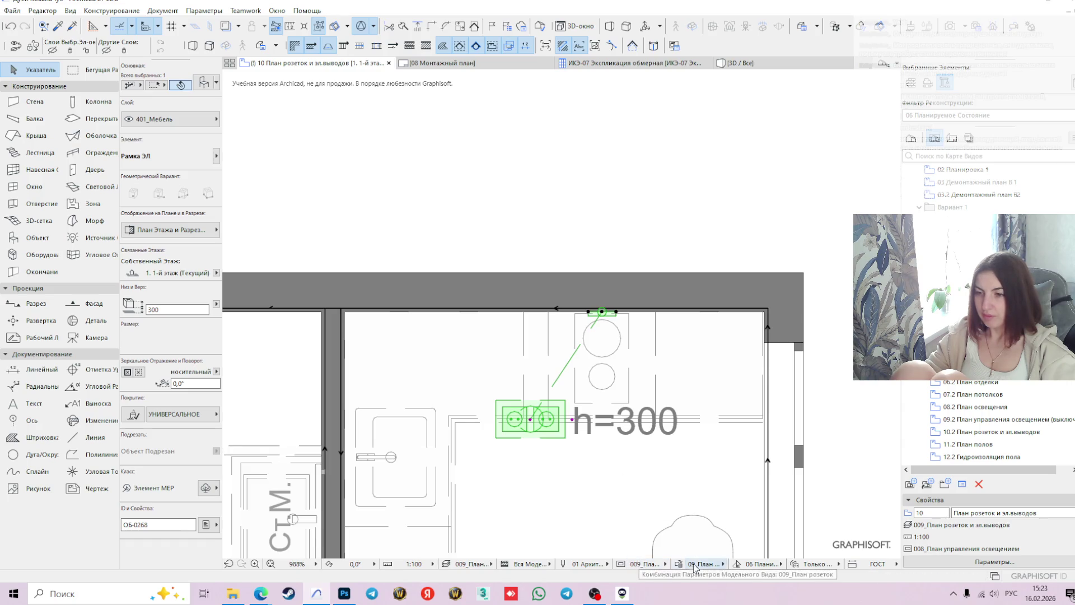
left_click(965, 561)
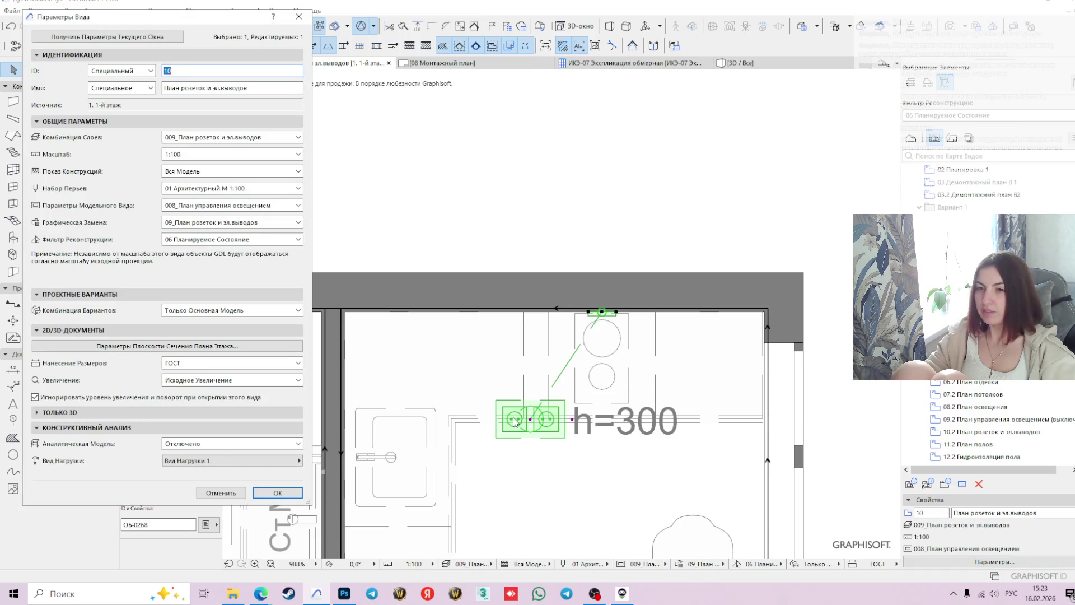
left_click(221, 494)
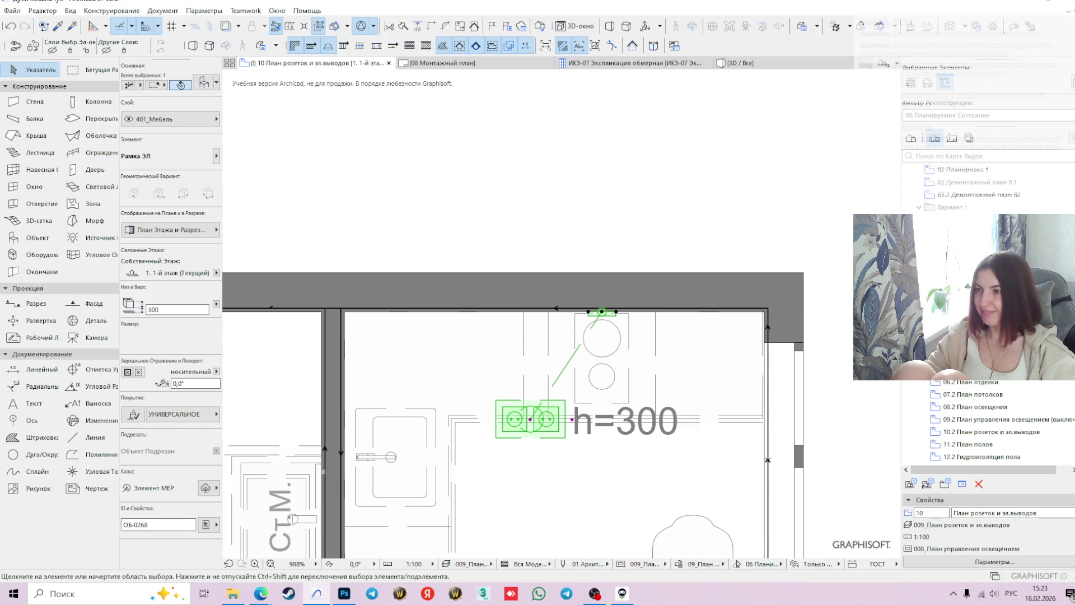
- Save the project, glance at the 09 lighting control plan, and return to the sockets plan
key("ctrl+s")
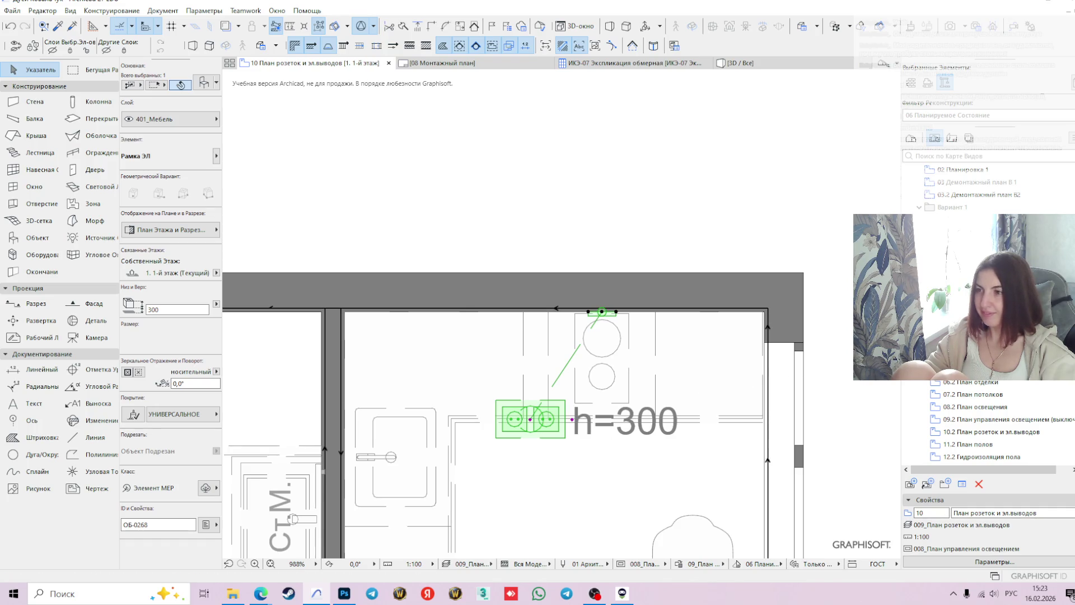
key("Up")
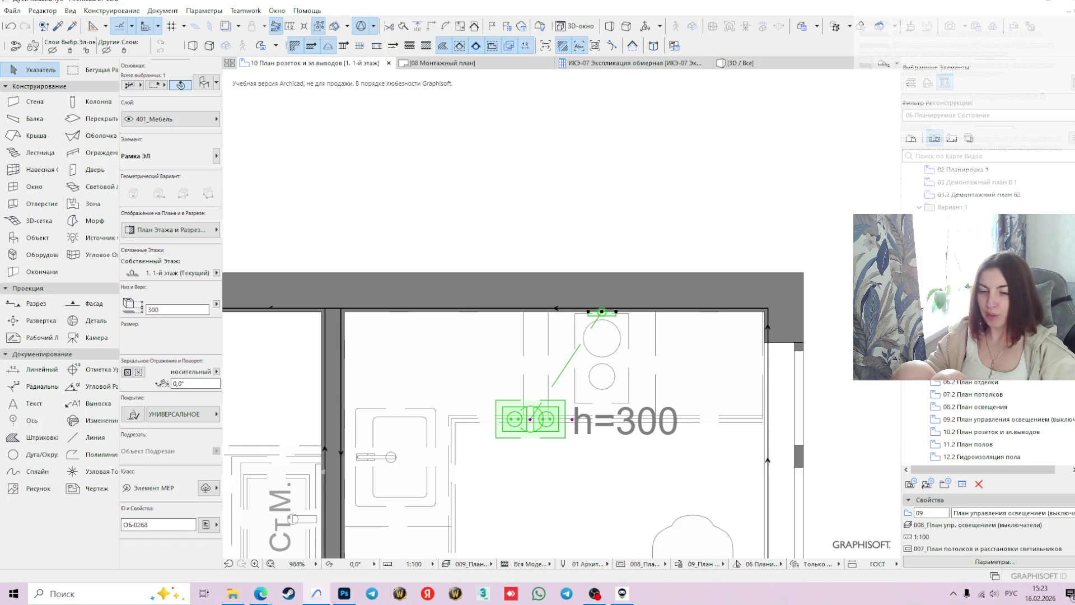
key("Return")
key("Down")
key("Return")
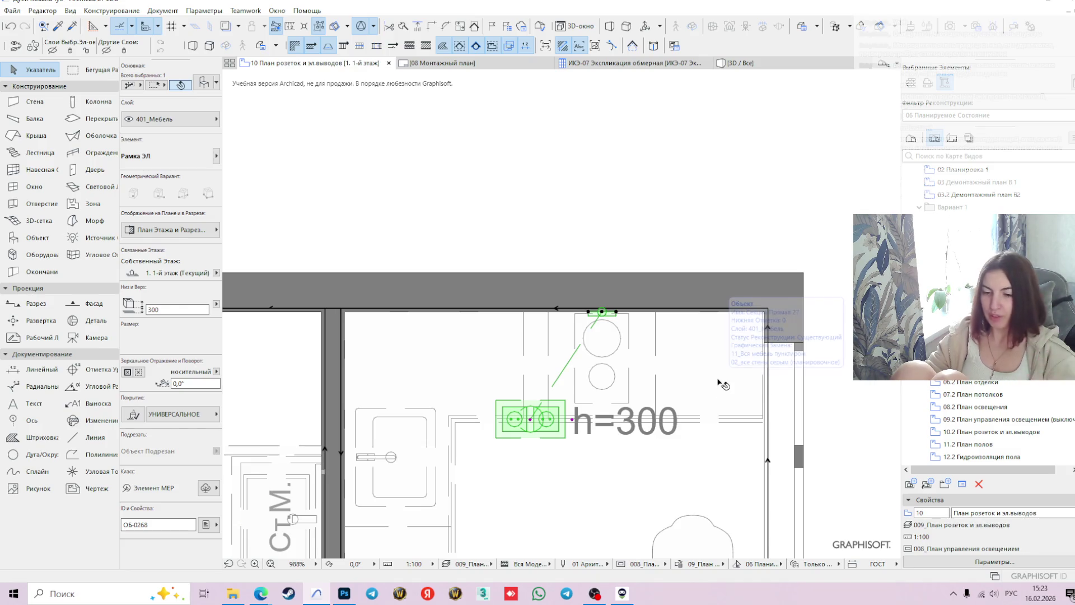
- Move the double socket under the round fixtures and drag its h=300 label below it
scroll(595, 390, "down", 1)
scroll(595, 390, "down", 1)
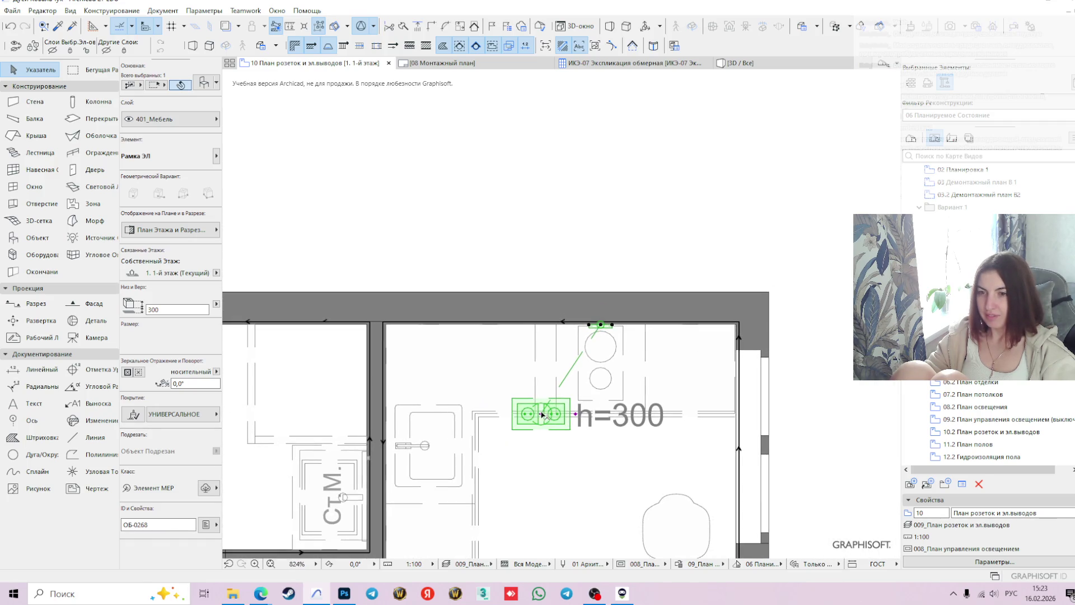
left_click(541, 414)
left_click(496, 317)
left_click(561, 316)
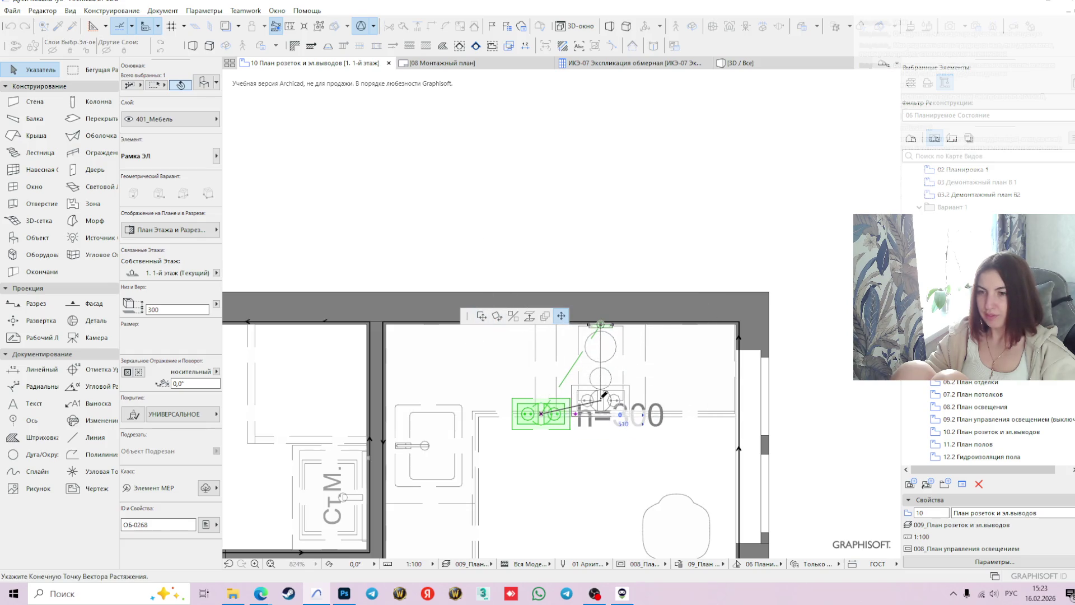
left_click(600, 392)
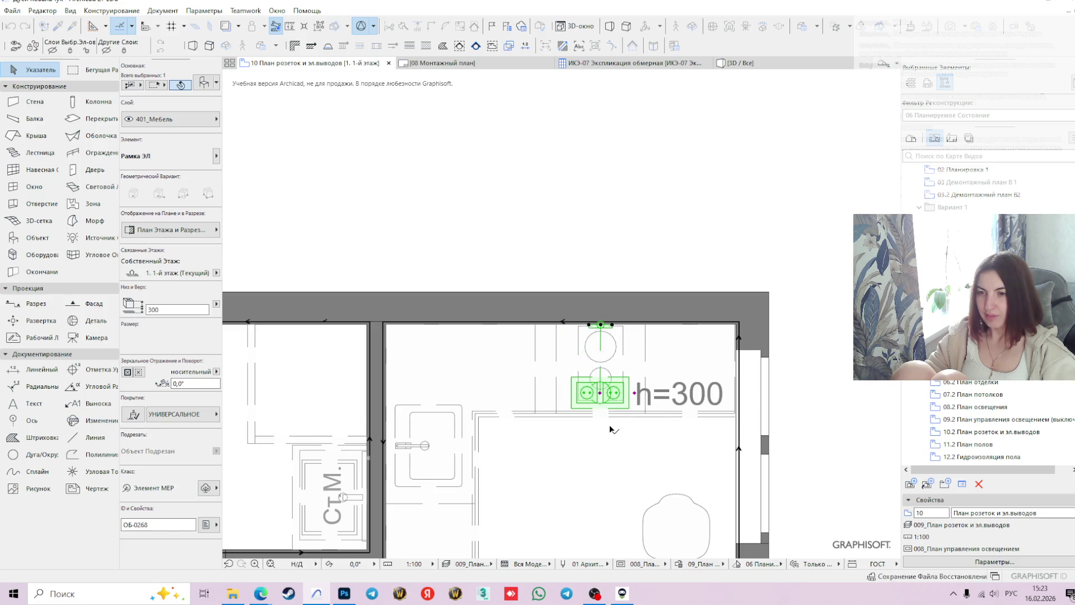
left_click_drag(634, 399, 592, 404)
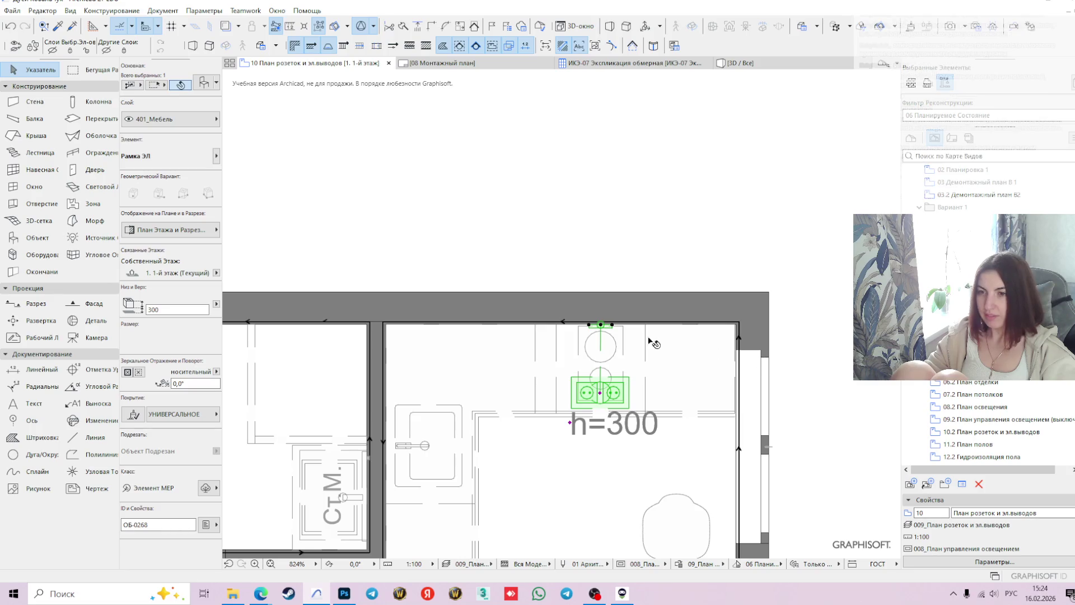
left_click(458, 192)
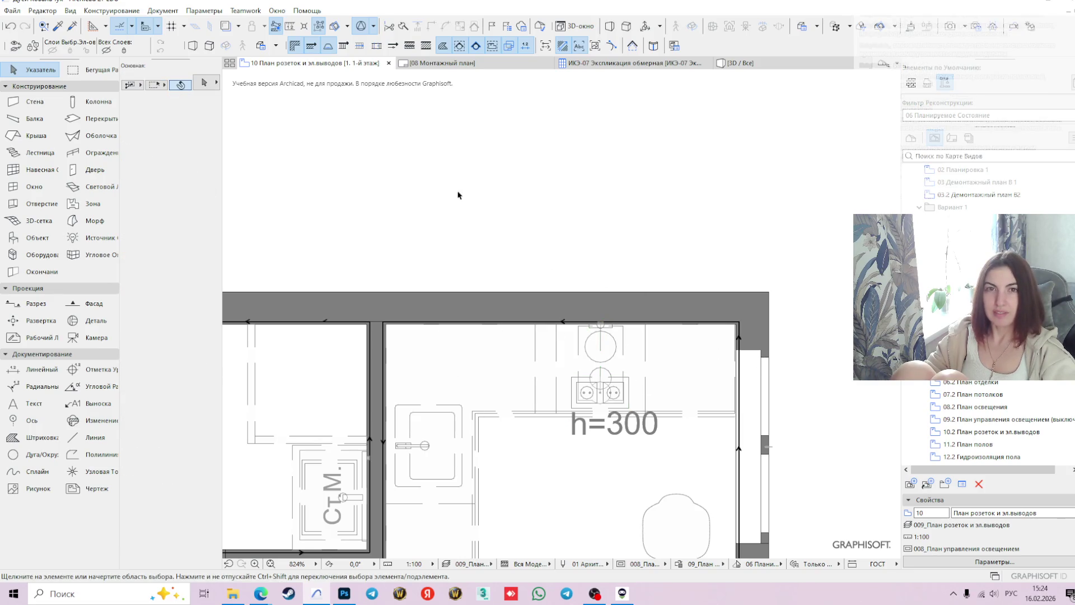
- Inspect the kitchen unit under the sockets, then pan the plan up and left
scroll(692, 238, "down", 2)
scroll(679, 239, "down", 3)
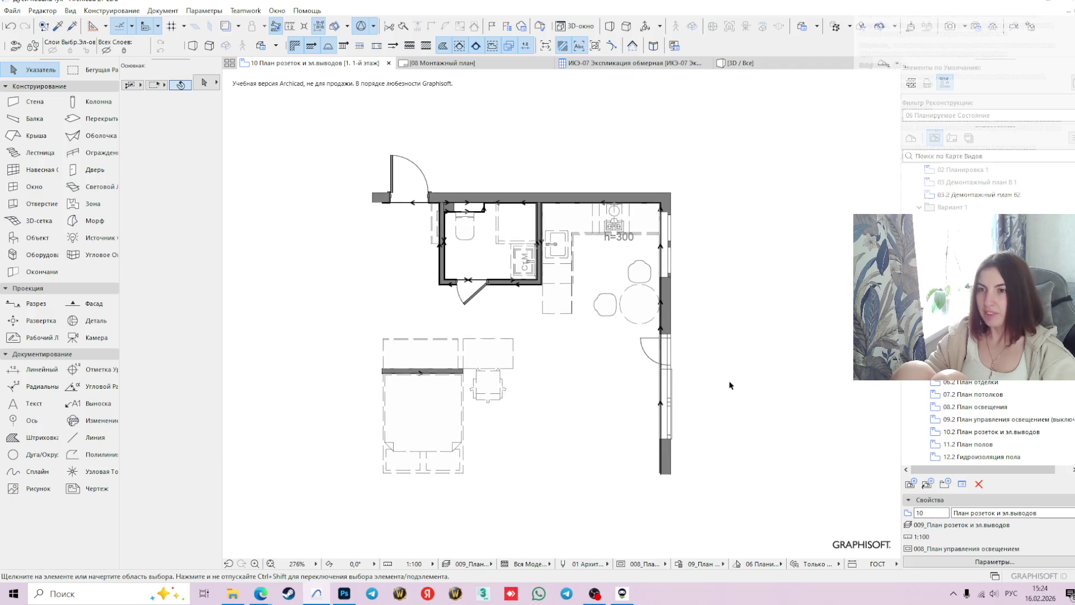
scroll(603, 214, "up", 1)
scroll(603, 215, "up", 1)
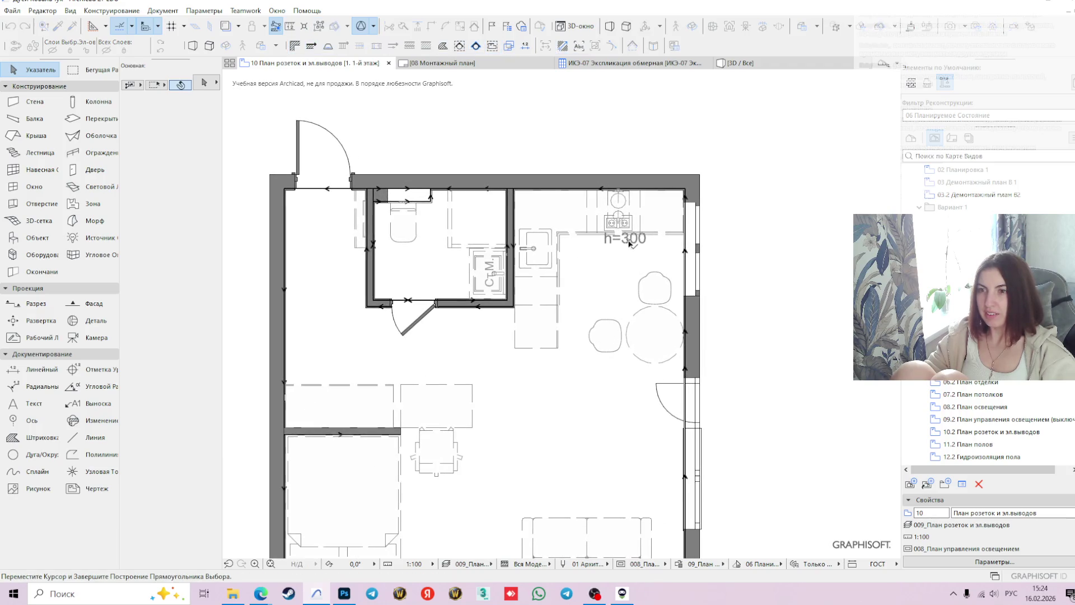
left_click(634, 245)
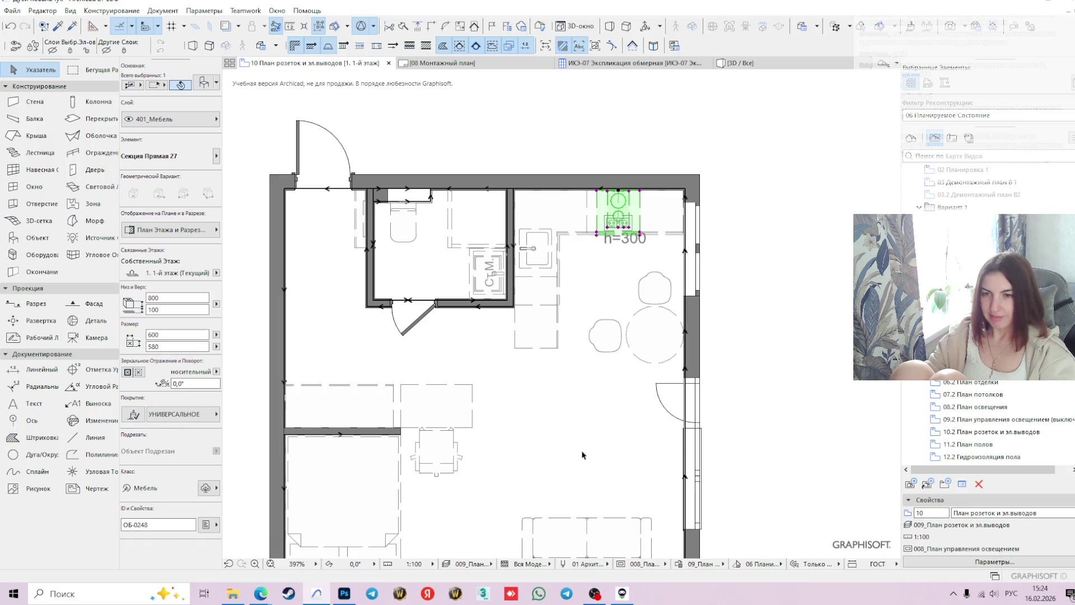
left_click(750, 304)
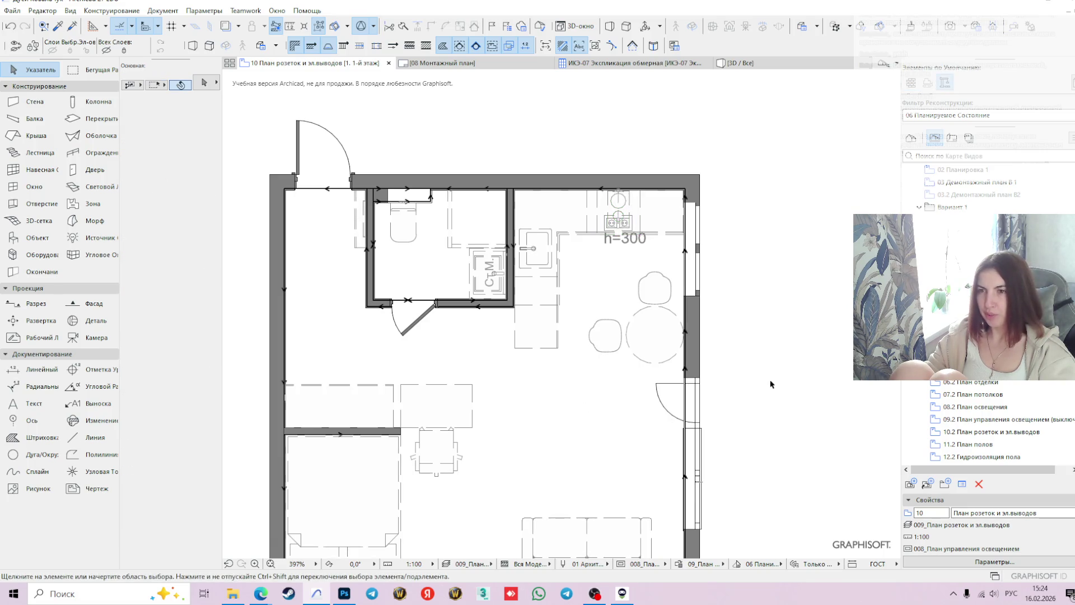
scroll(767, 384, "down", 3)
middle_click_drag(762, 413, 720, 346)
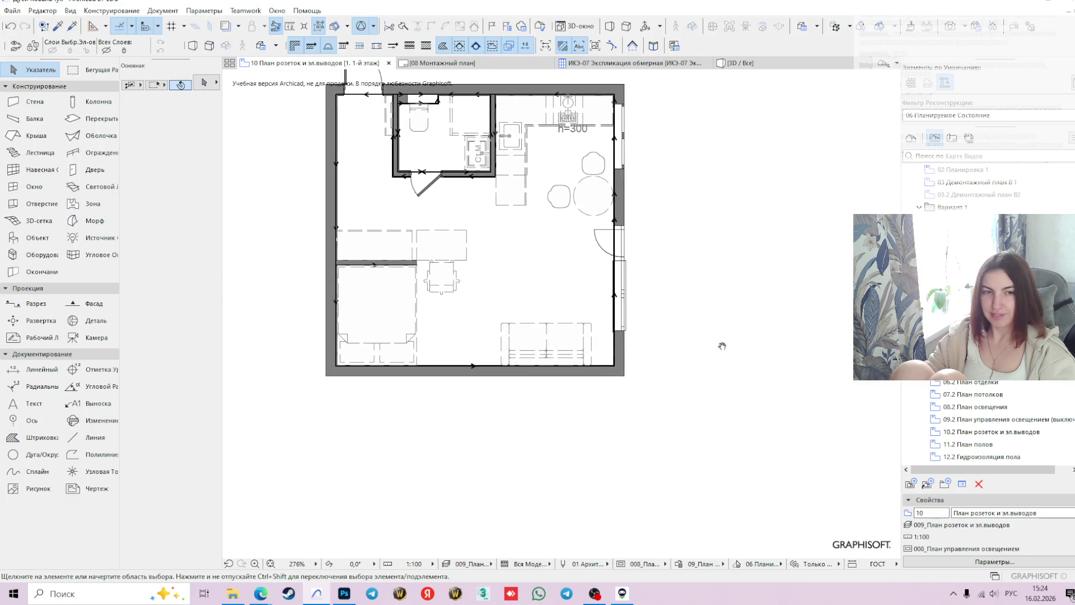
scroll(689, 385, "down", 3)
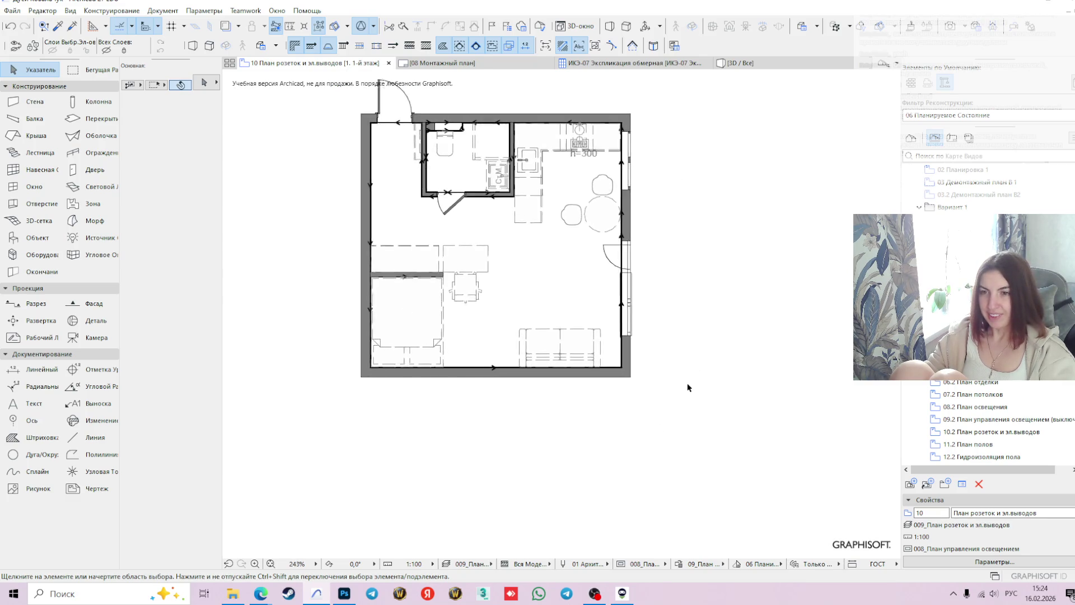
middle_click_drag(648, 417, 604, 349)
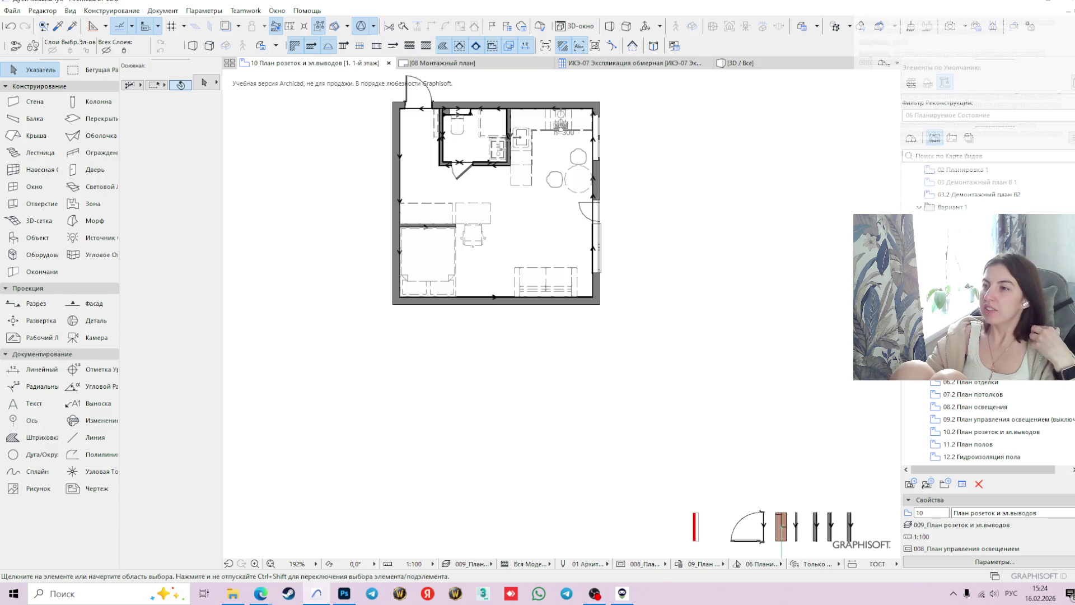
scroll(969, 202, "up", 1)
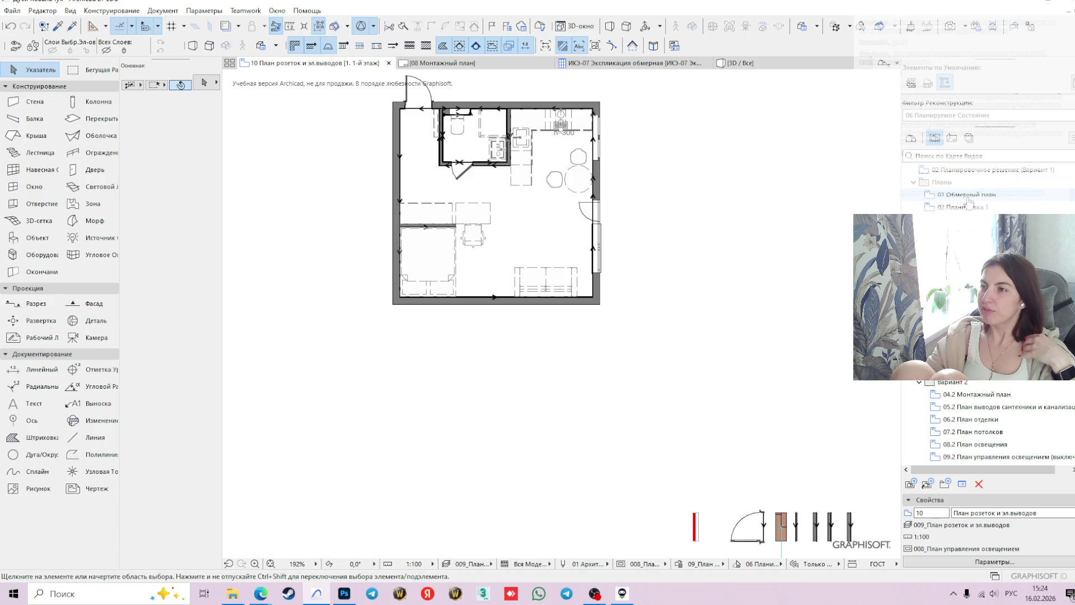
- Scroll the Navigator View Map to reach and open the 01 Обмерный план survey plan
scroll(590, 361, "down", 2)
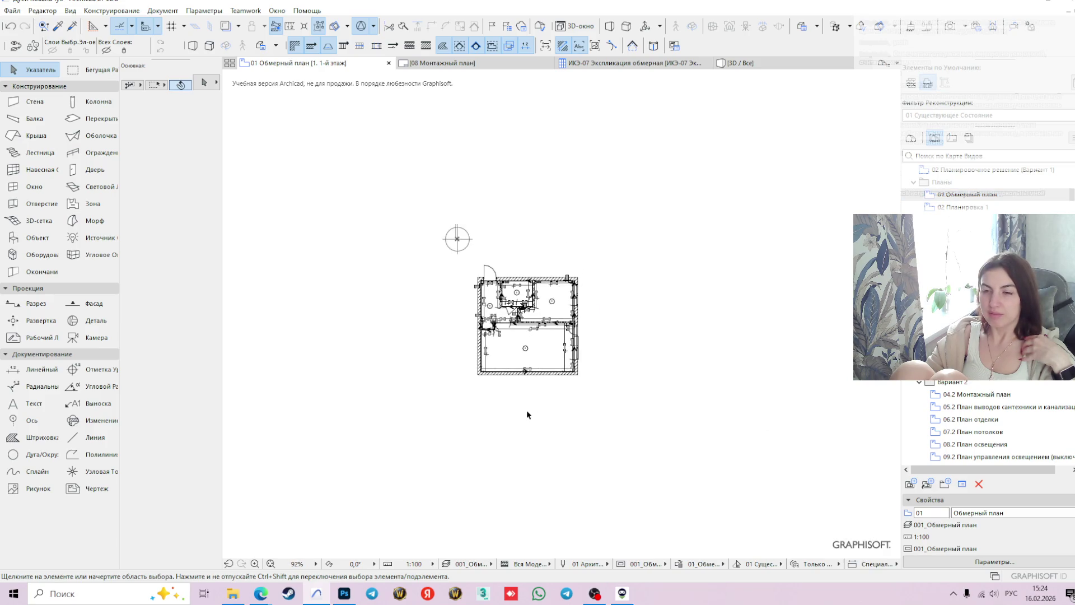
scroll(527, 414, "up", 4)
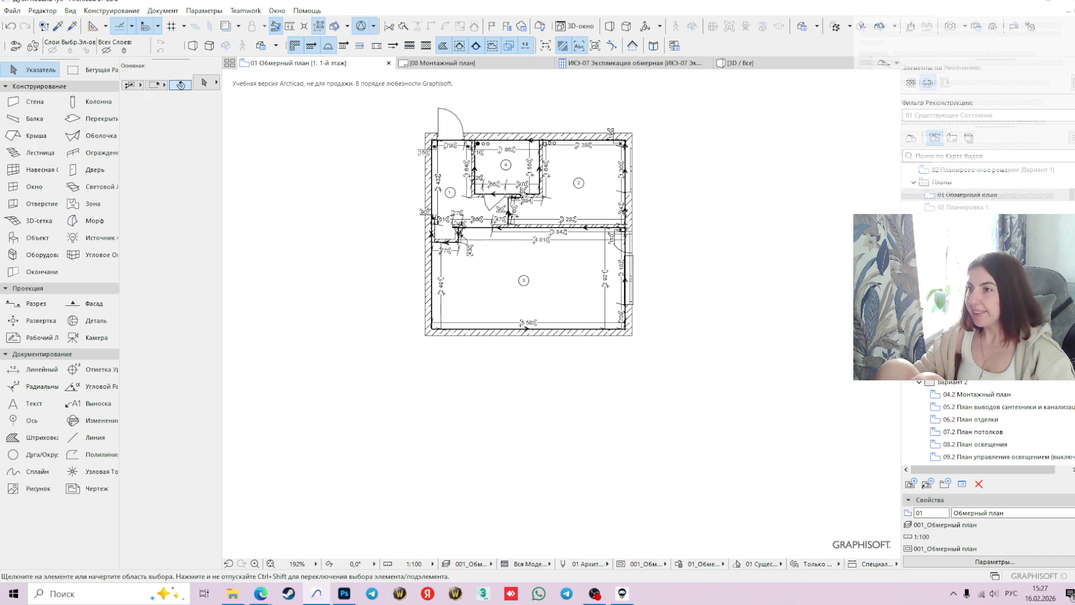
- Check the current view settings without changes, then pick 02 Планировка 1 in the View Map
scroll(657, 315, "up", 3)
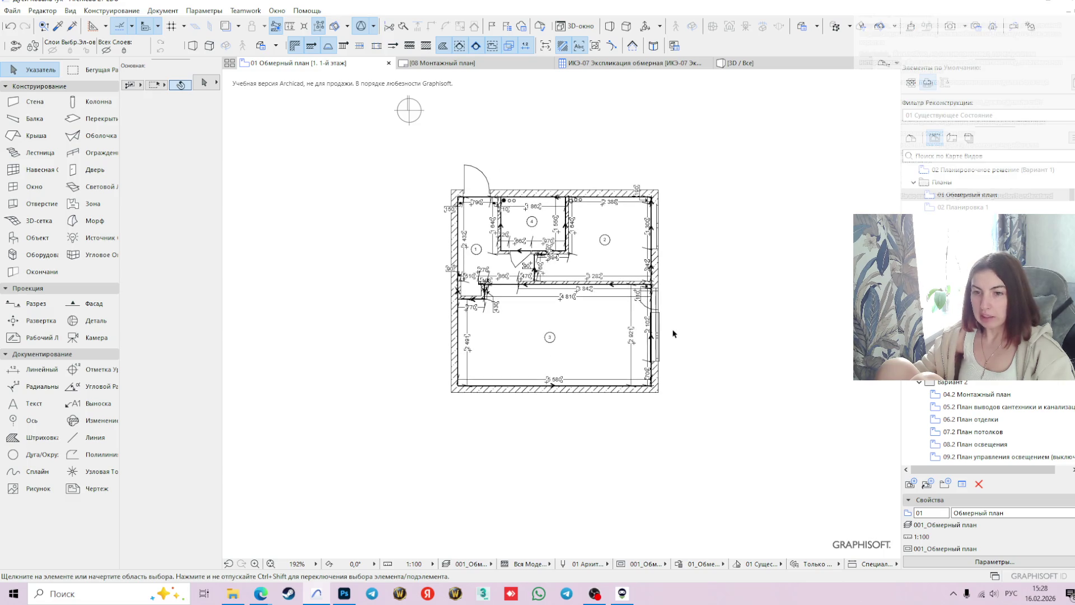
scroll(673, 334, "down", 2)
left_click(991, 561)
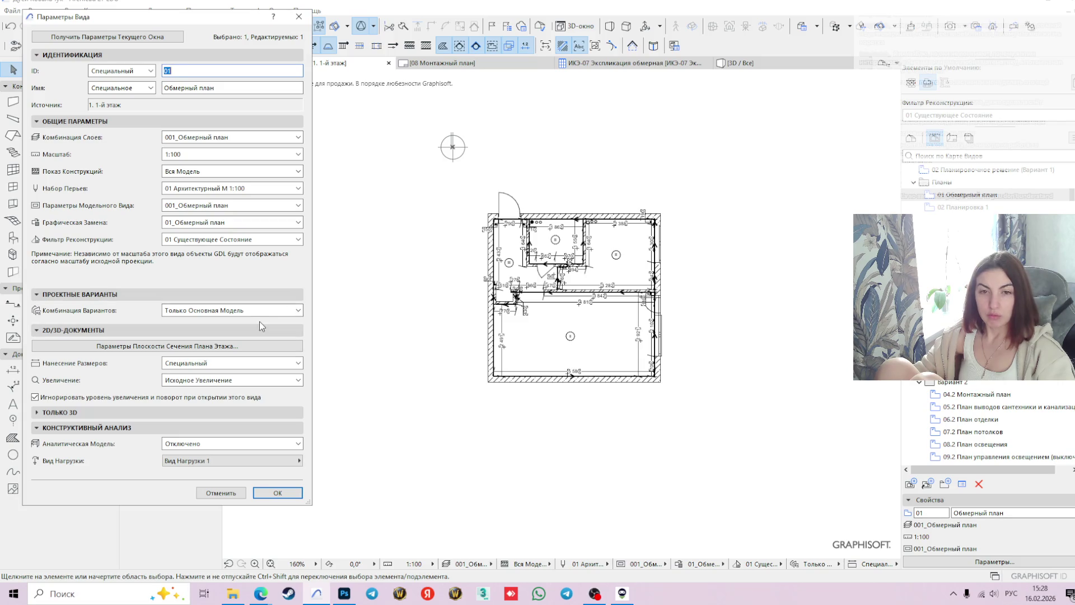
left_click(204, 494)
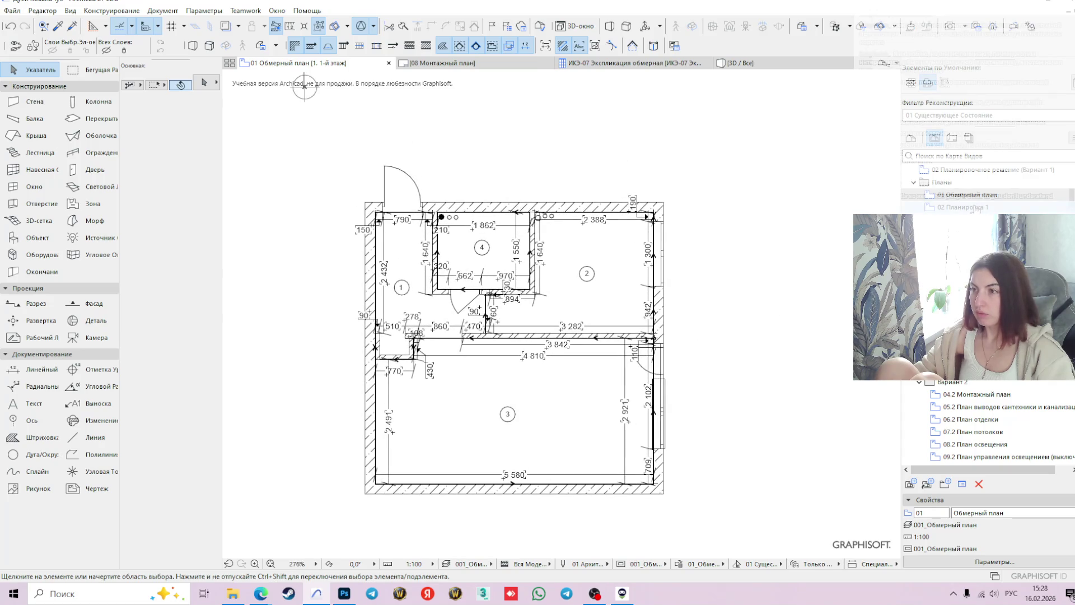
left_click(977, 207)
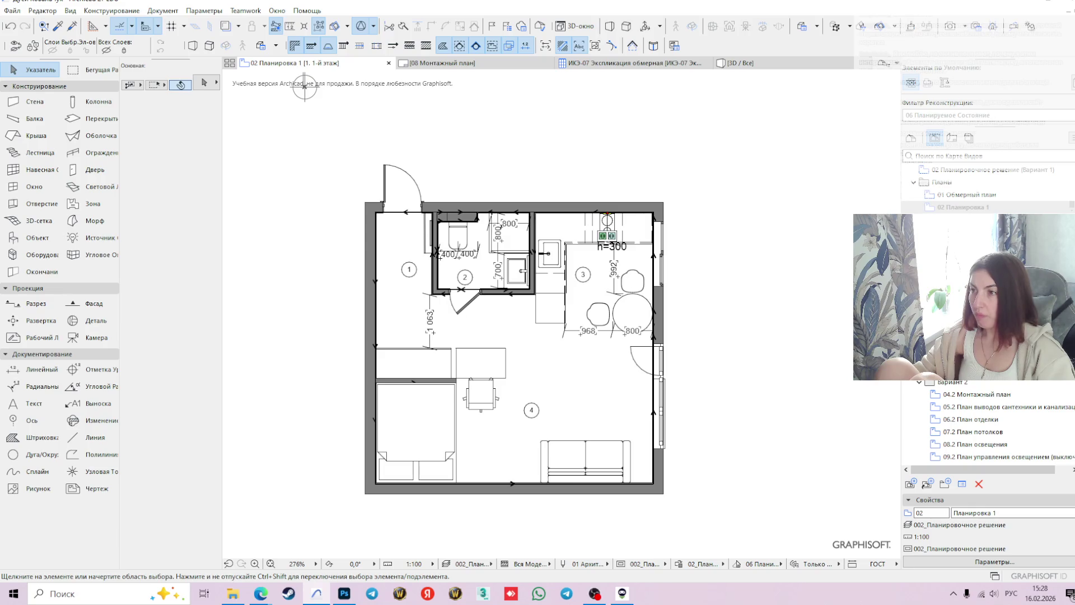
- Open 06 План отделки, then inspect 08 План освещения before heading back to the sockets plan
double_click(966, 263)
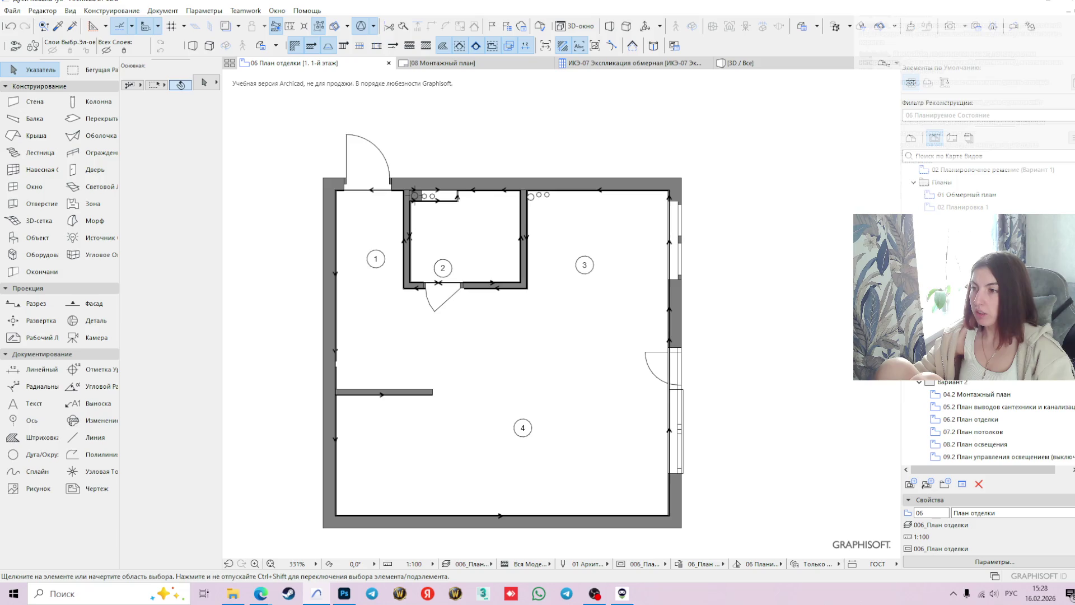
double_click(966, 288)
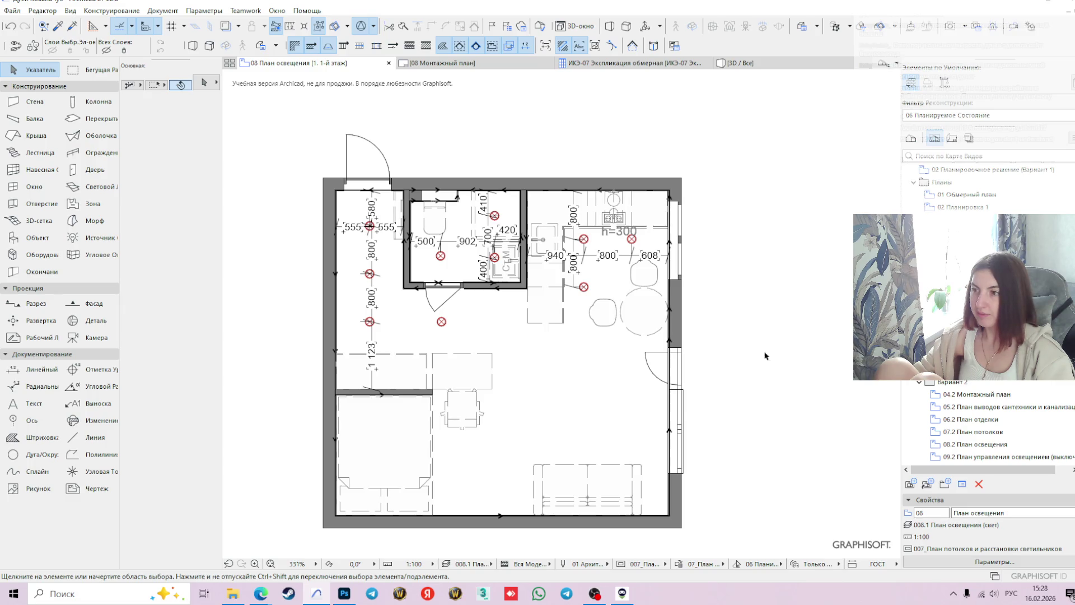
scroll(706, 319, "up", 1)
middle_click_drag(705, 319, 761, 337)
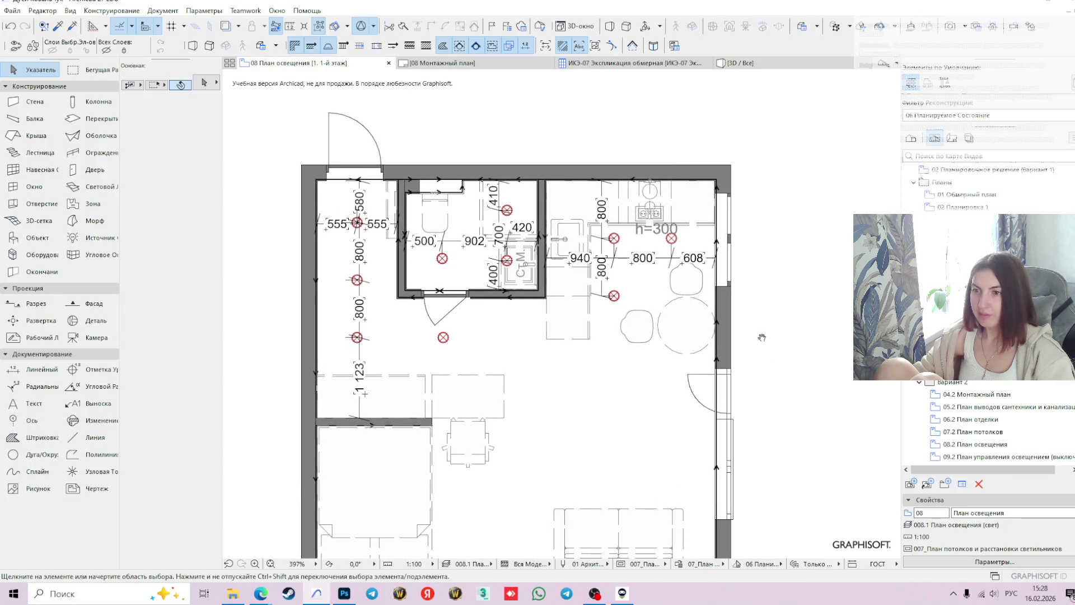
scroll(614, 325, "down", 2)
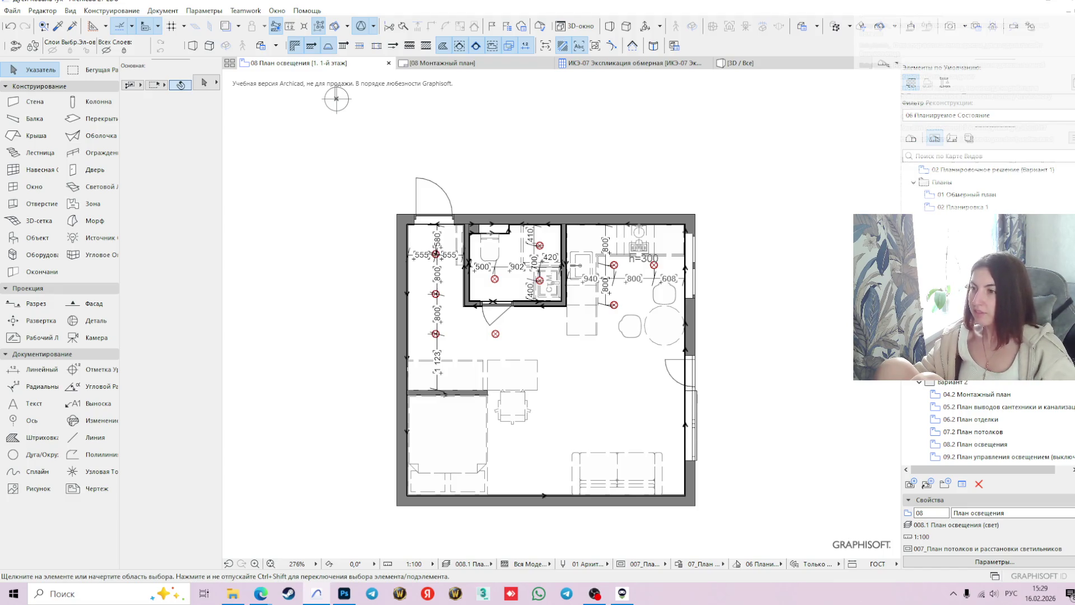
double_click(974, 336)
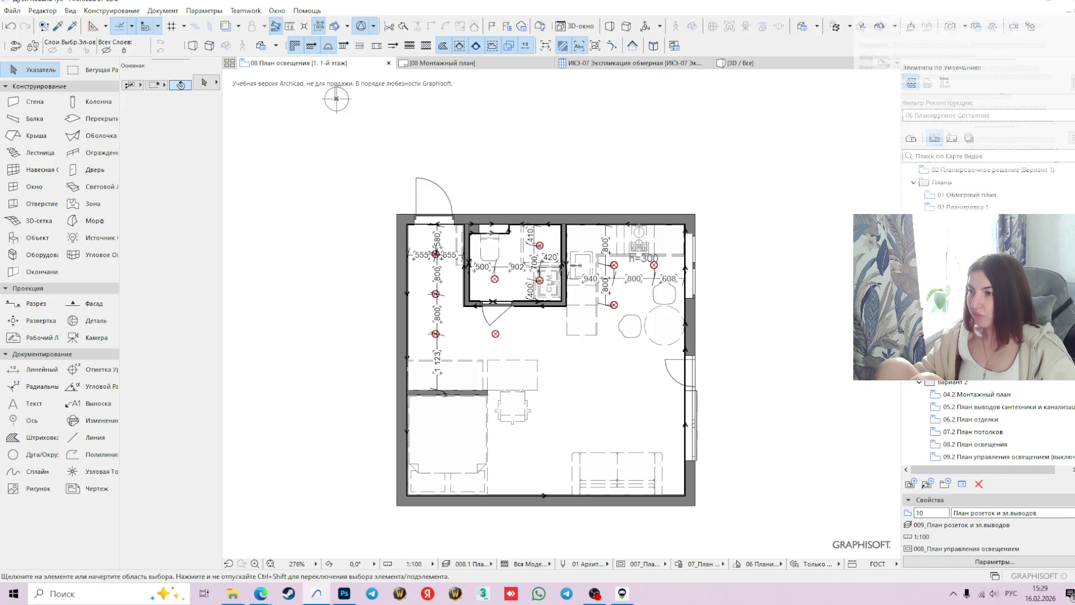
- Select the double socket by the kitchen wall to inspect it, then deselect it
scroll(654, 266, "up", 3)
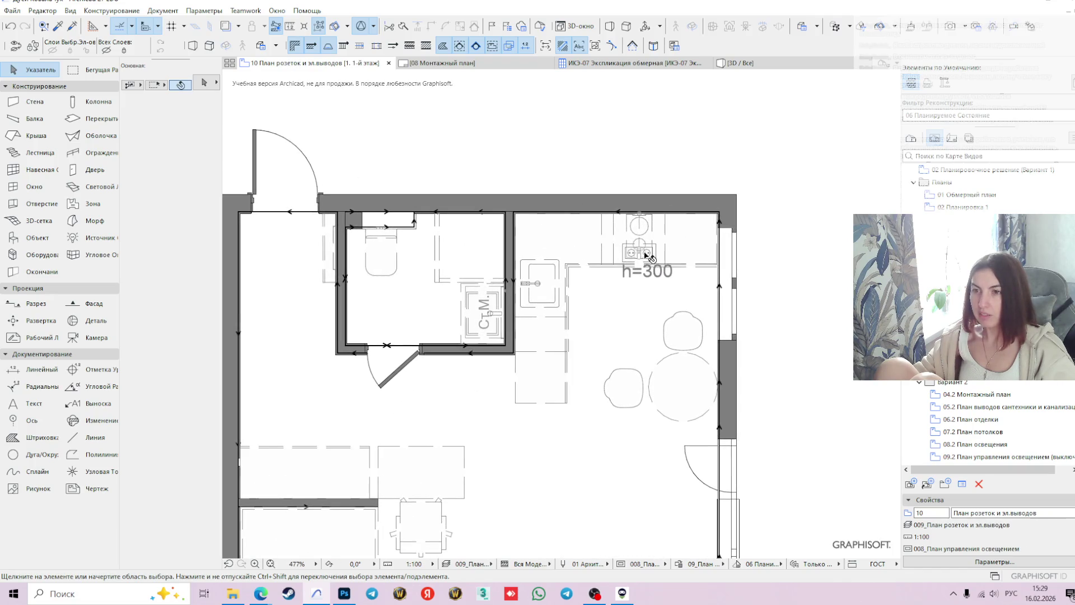
left_click(645, 254)
key("Escape")
scroll(648, 263, "down", 8)
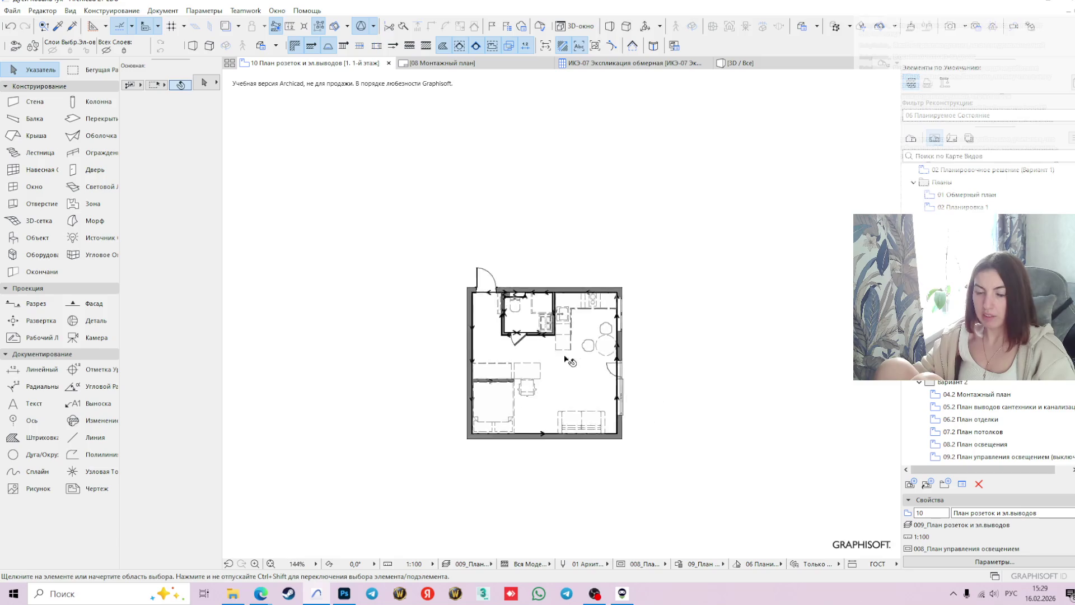
scroll(355, 334, "up", 1)
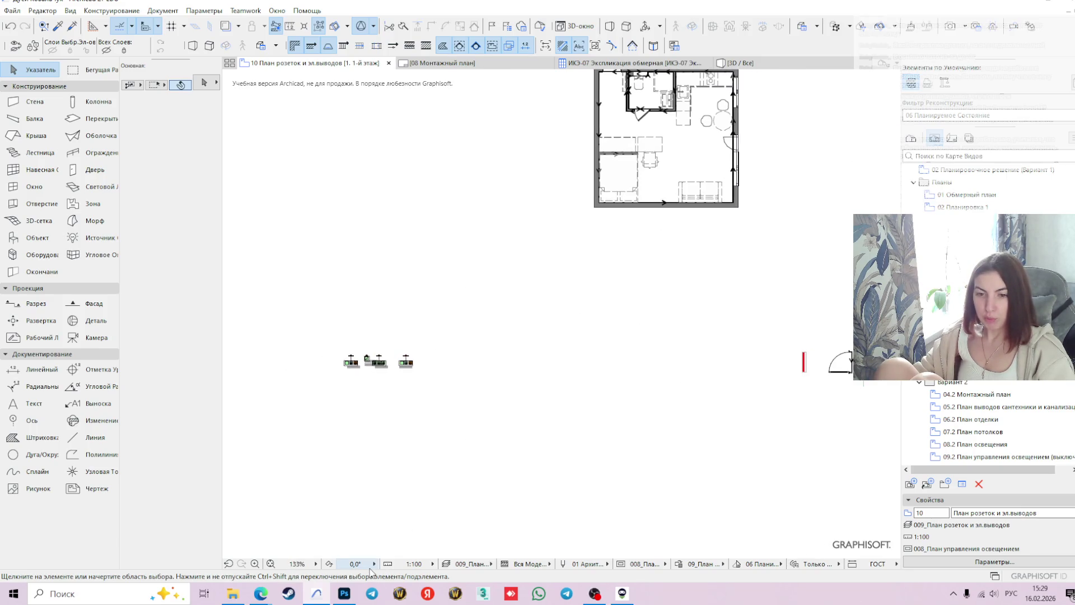
- Toggle 'Ignore zoom and rotation when opening this view' in the view settings and confirm
left_click(925, 561)
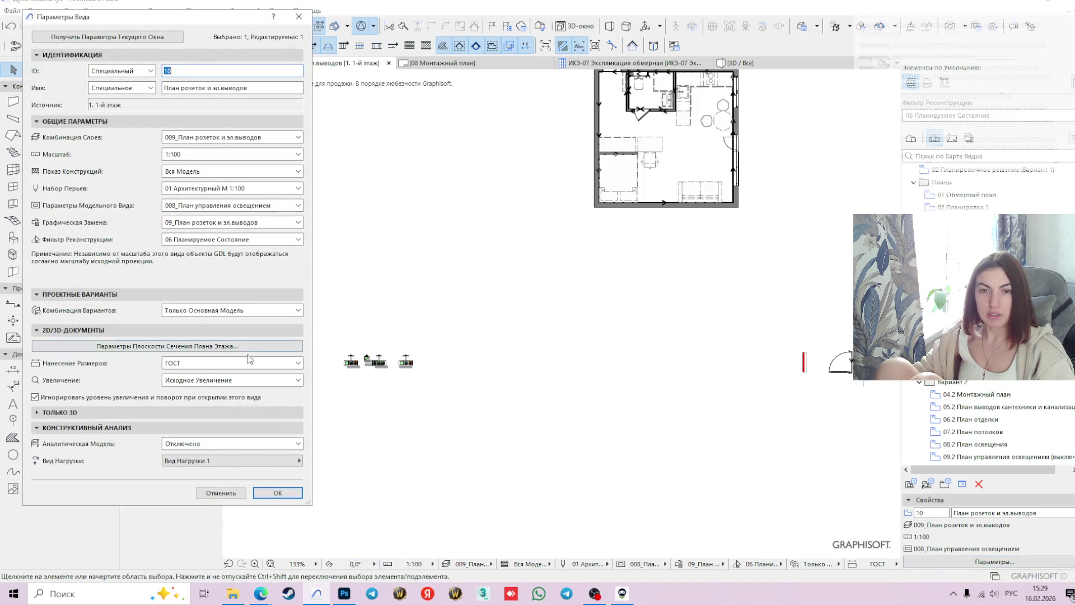
left_click(34, 398)
left_click(277, 493)
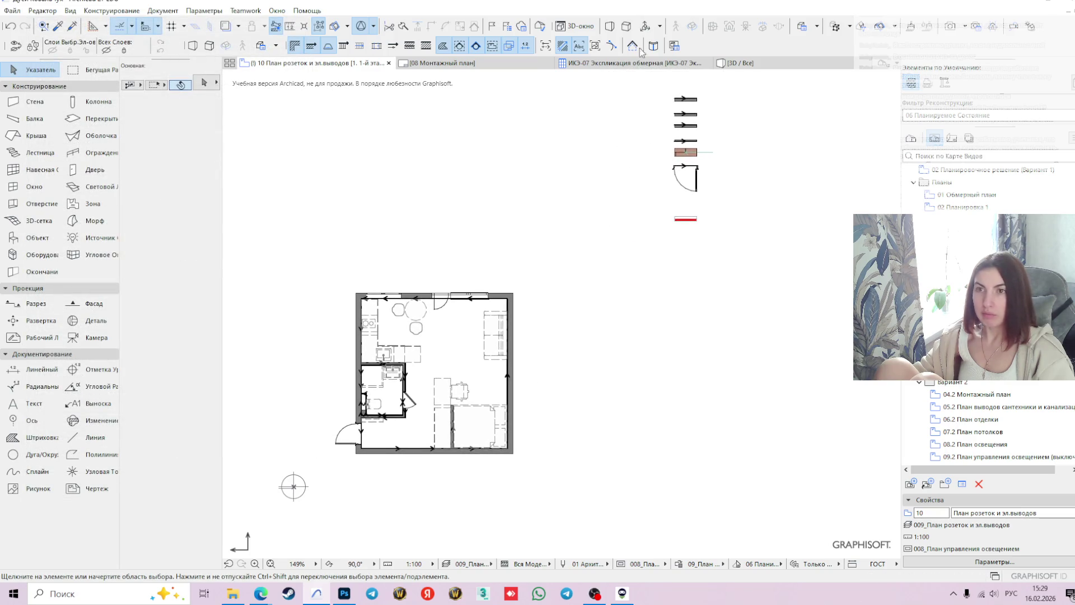
- Switch to the 08 Монтажный план layout and pan to its plan and room area table
key("ctrl+Tab")
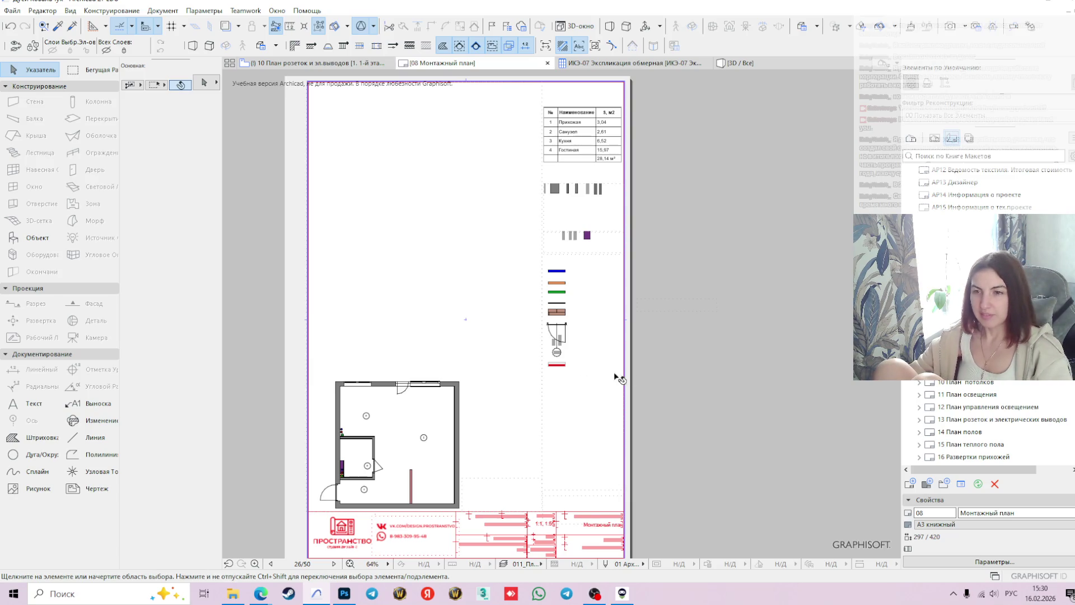
mouse_move(672, 273)
middle_mouse_down()
mouse_move(713, 310)
mouse_move(712, 295)
middle_mouse_up()
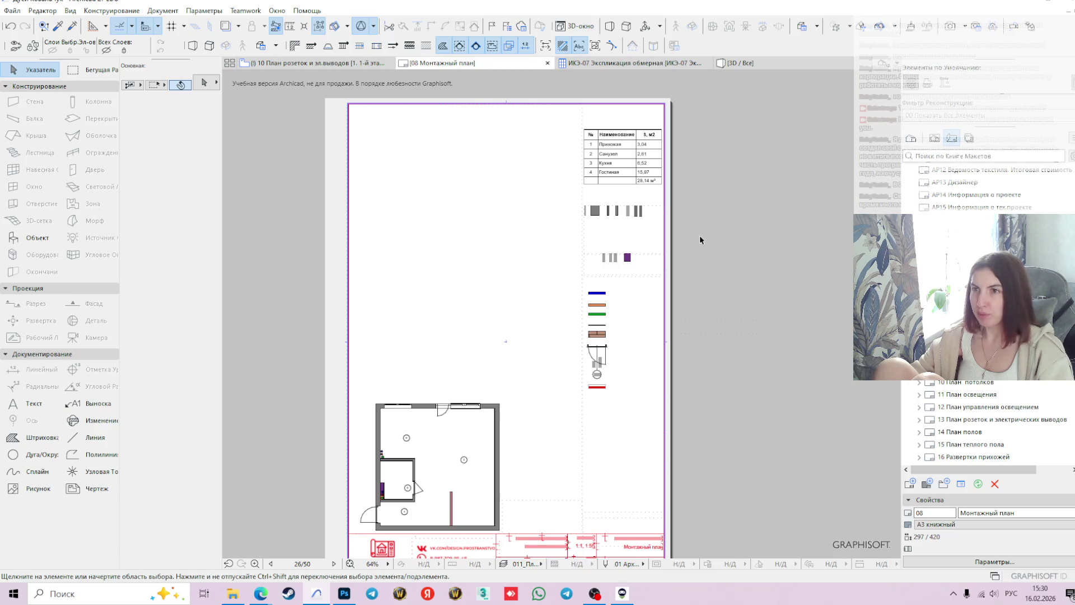
mouse_move(658, 65)
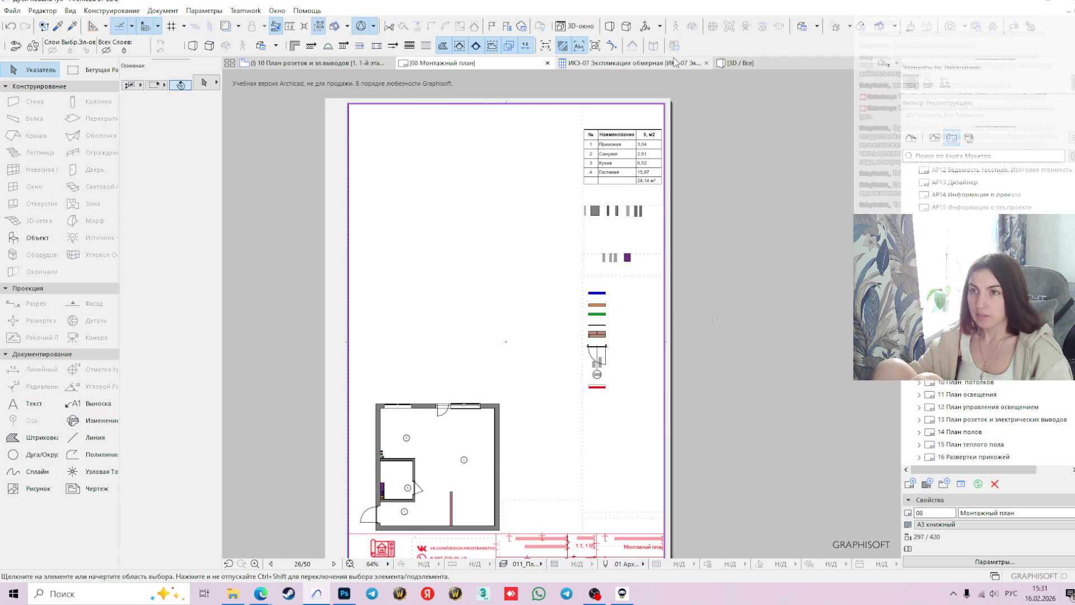
- Check the ИКЭ-07 schedule and the 06 Планировочное решение layout, then return to plan 10
left_click(661, 62)
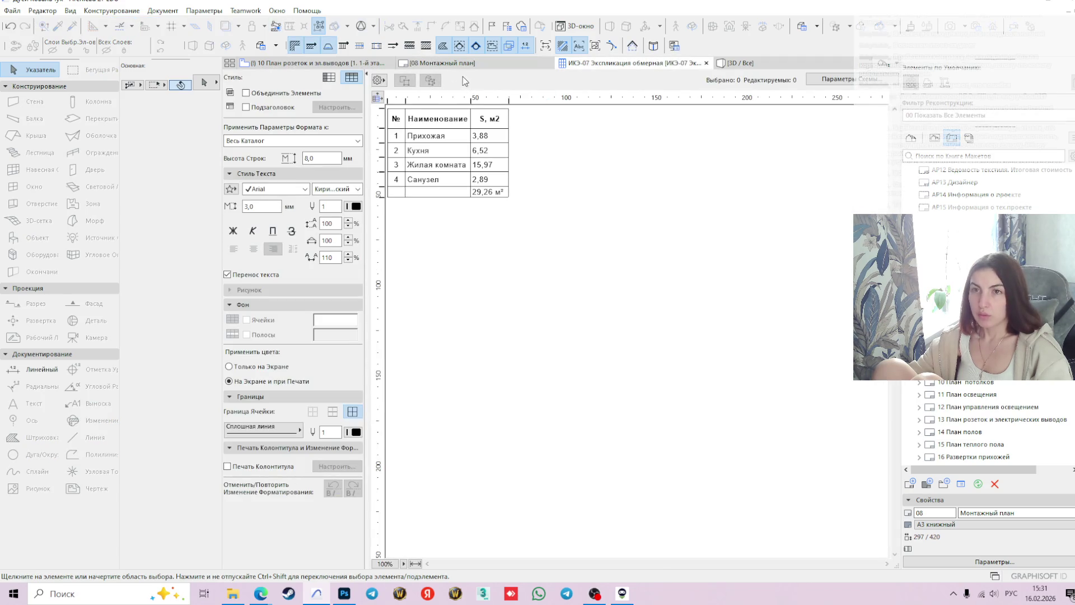
left_click(442, 63)
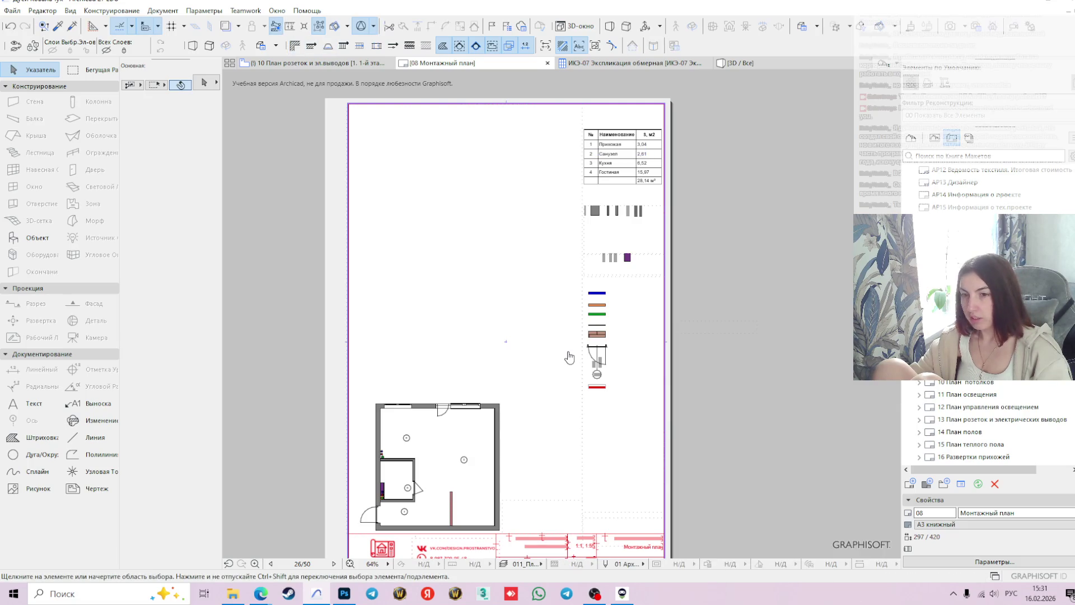
scroll(566, 353, "down", 1)
double_click(957, 332)
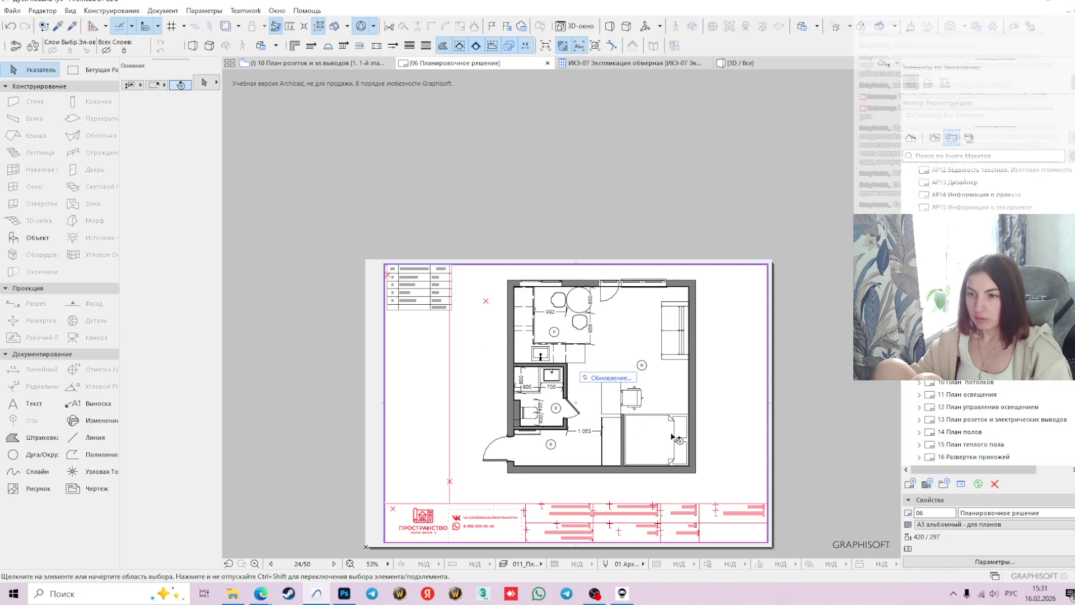
scroll(601, 395, "up", 1)
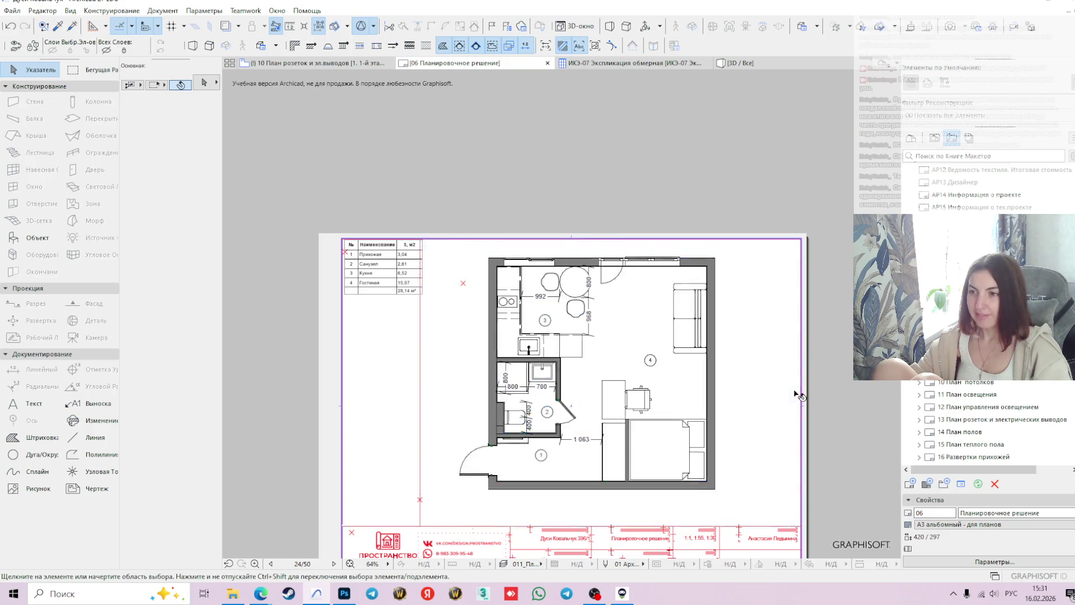
scroll(798, 395, "down", 2)
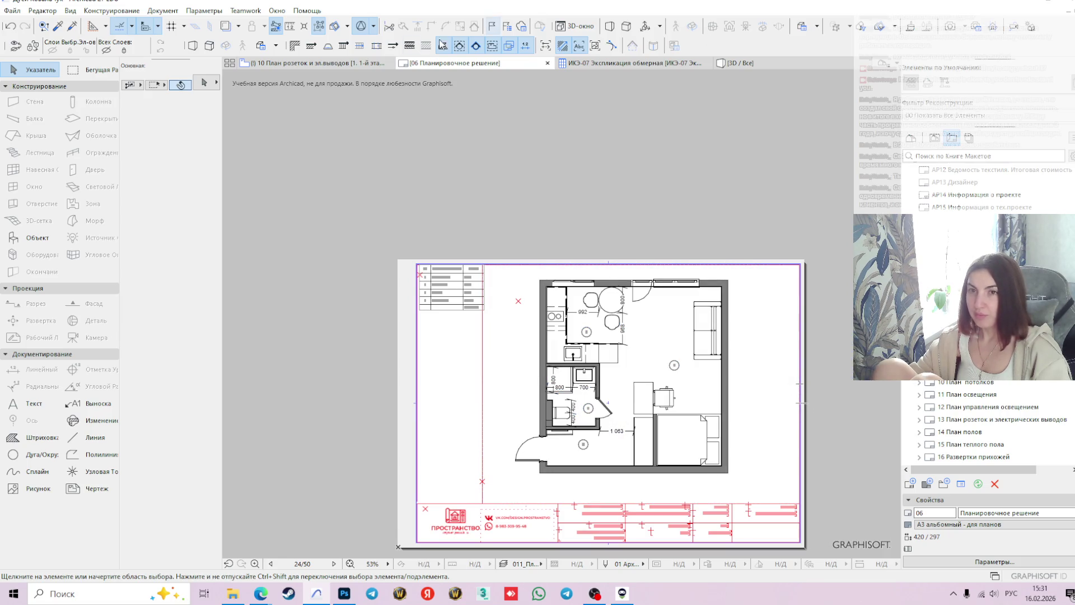
left_click(298, 65)
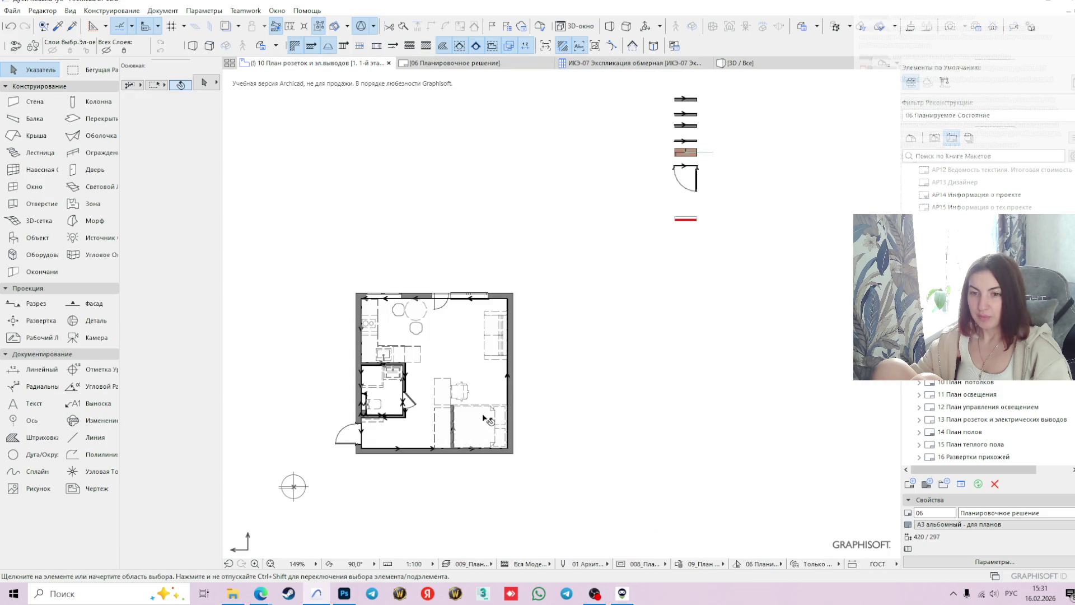
- In the View Map, inspect the 09 lighting control plan and its symbol legend
left_click(935, 137)
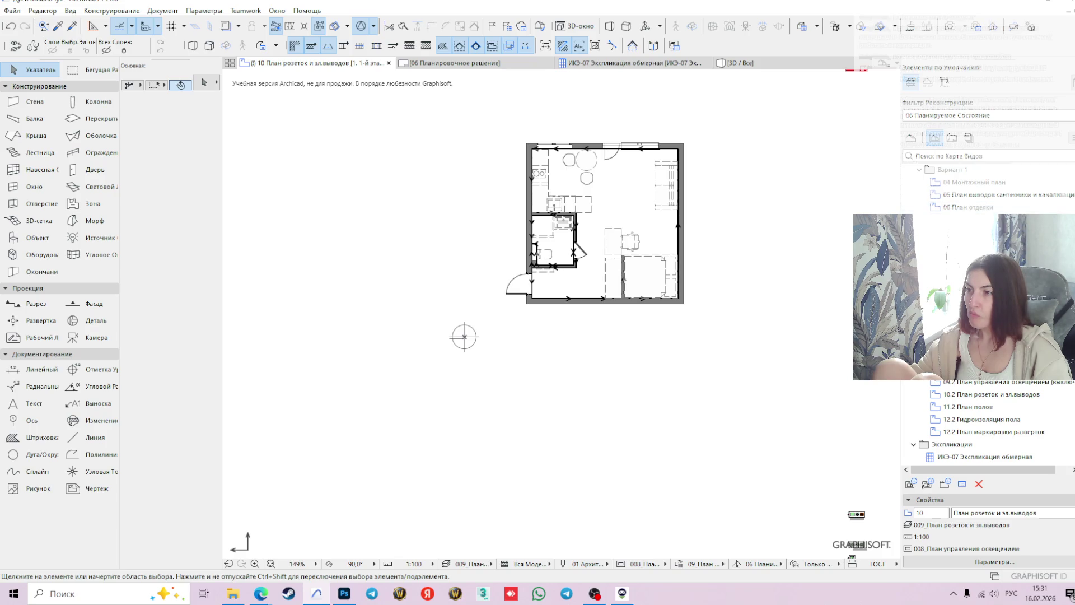
key("Up")
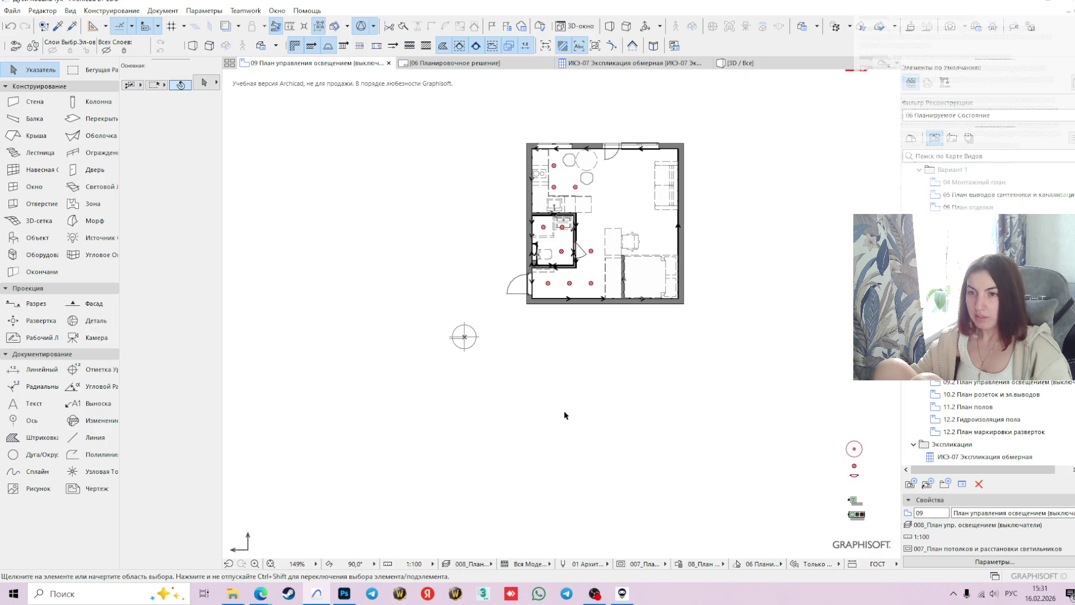
scroll(746, 432, "up", 2)
middle_click_drag(744, 443, 763, 448)
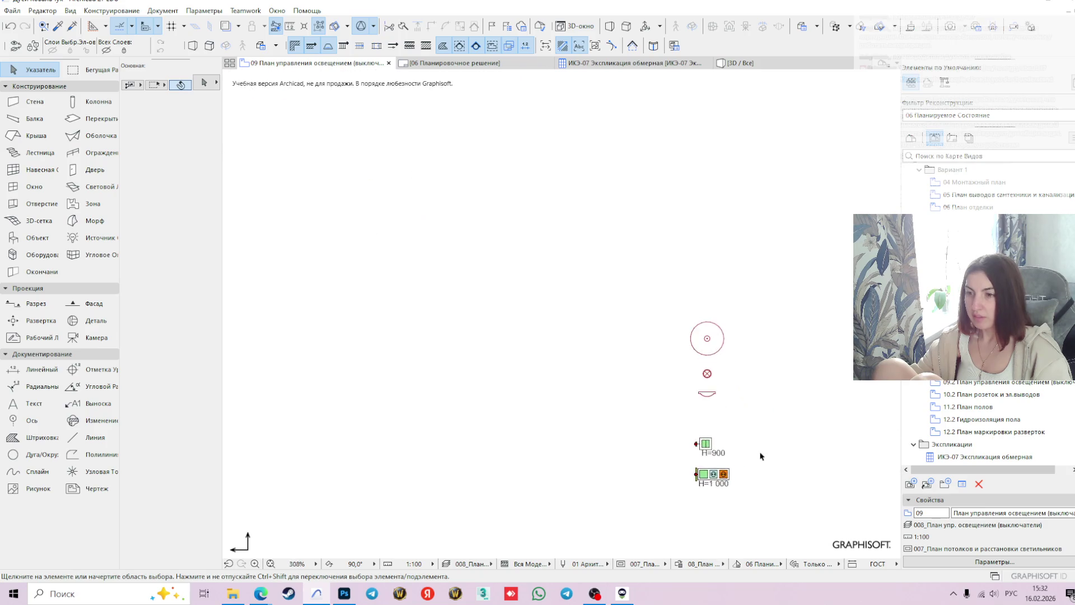
scroll(763, 448, "down", 1)
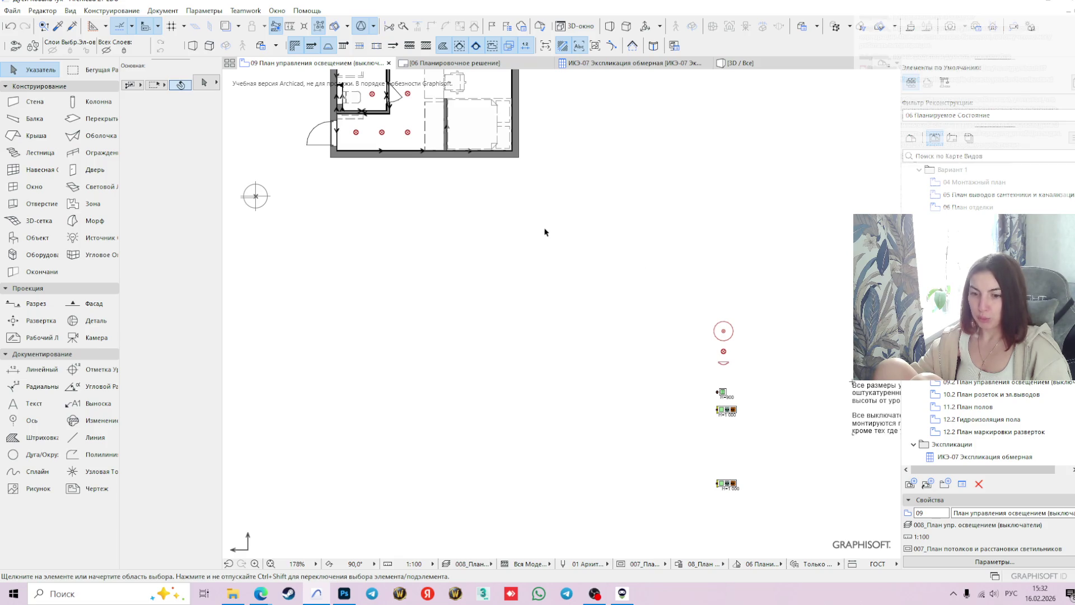
mouse_move(542, 175)
middle_mouse_down()
mouse_move(595, 346)
mouse_move(652, 345)
middle_mouse_up()
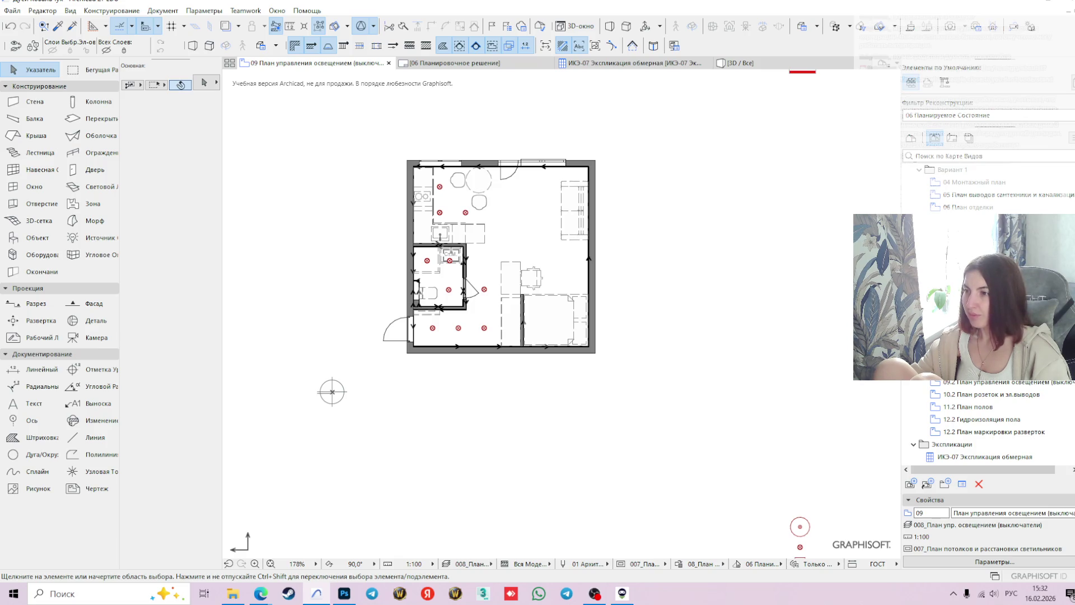
- Back on view 10, pick up the H=1 000 three-socket outlet's settings
left_click(977, 394)
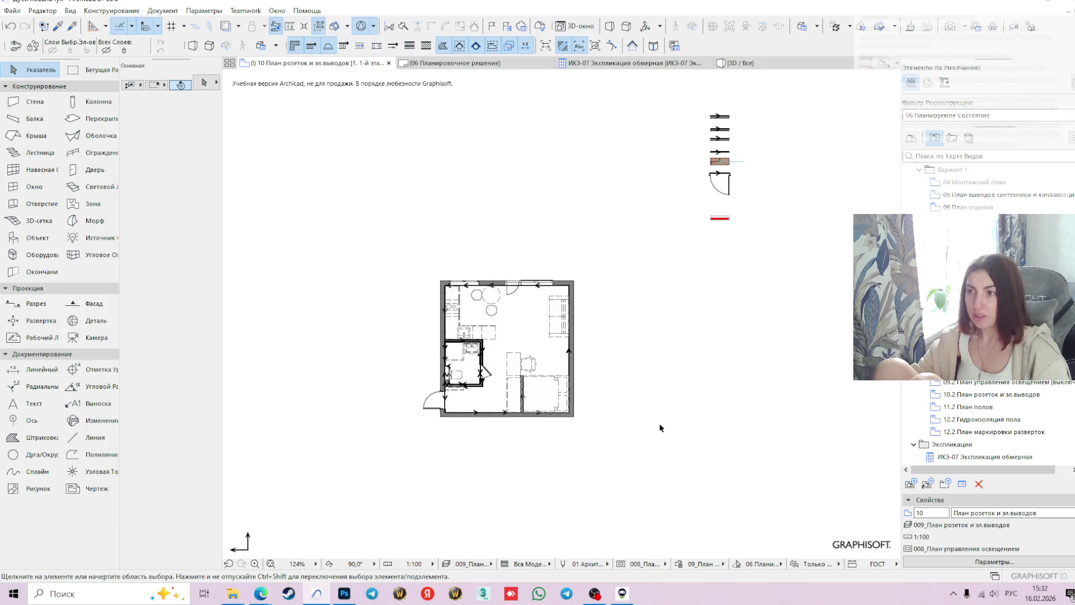
middle_click_drag(714, 549, 728, 392)
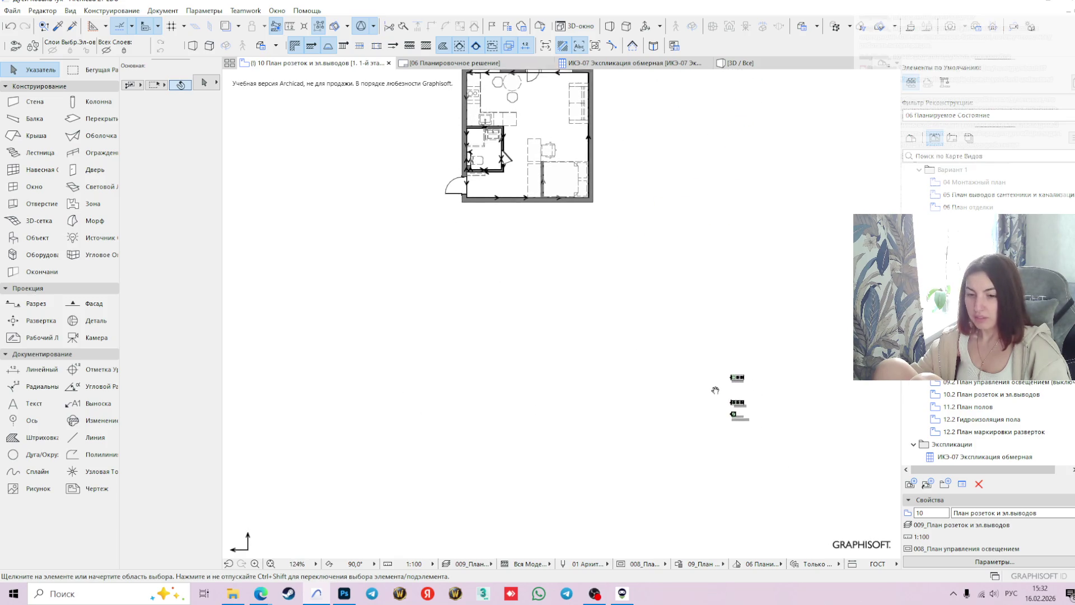
scroll(732, 402, "up", 5)
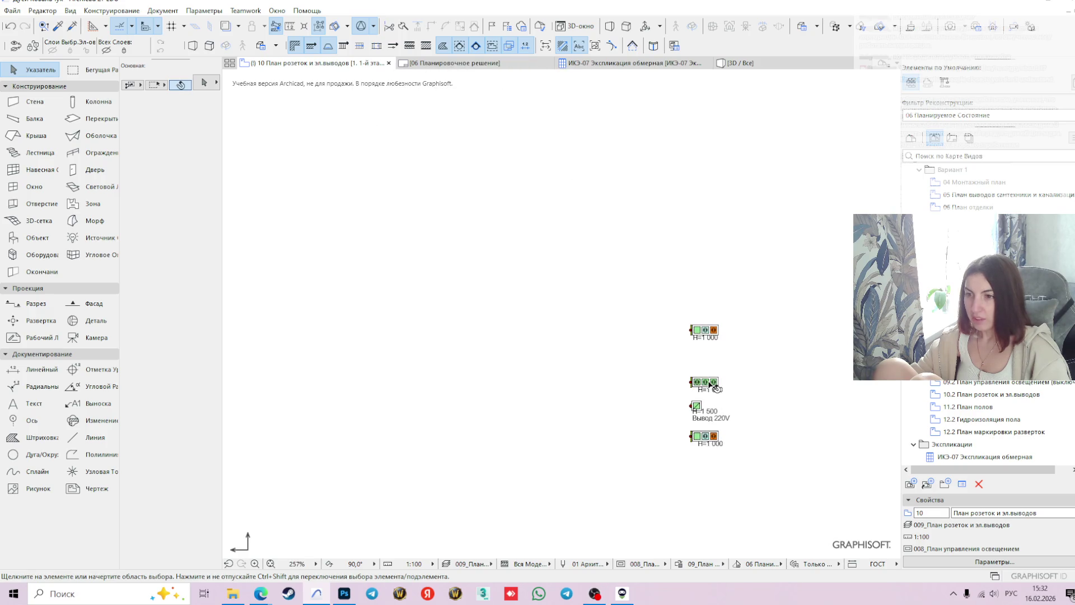
left_click(704, 382, "alt")
scroll(510, 278, "down", 5)
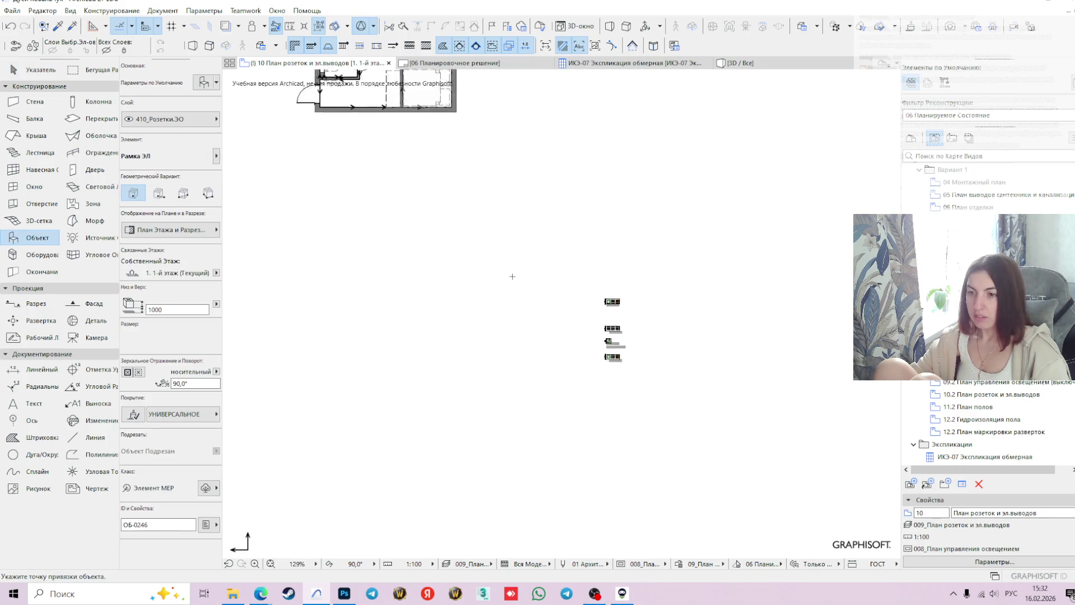
- Place a new three-socket outlet in the kitchen area and select it
scroll(427, 210, "up", 8)
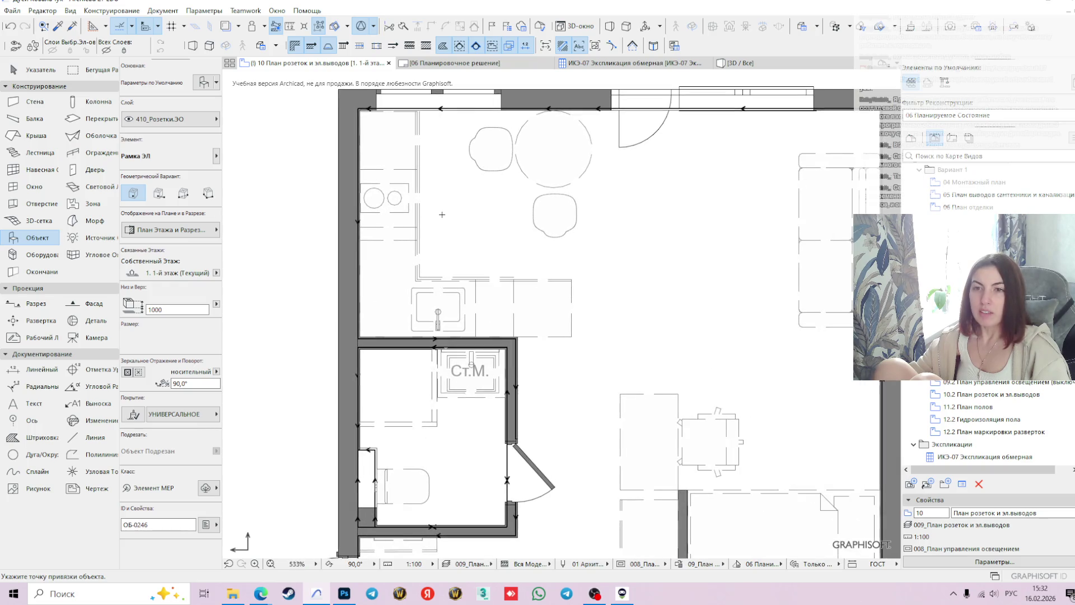
left_click(443, 214)
left_click(443, 218)
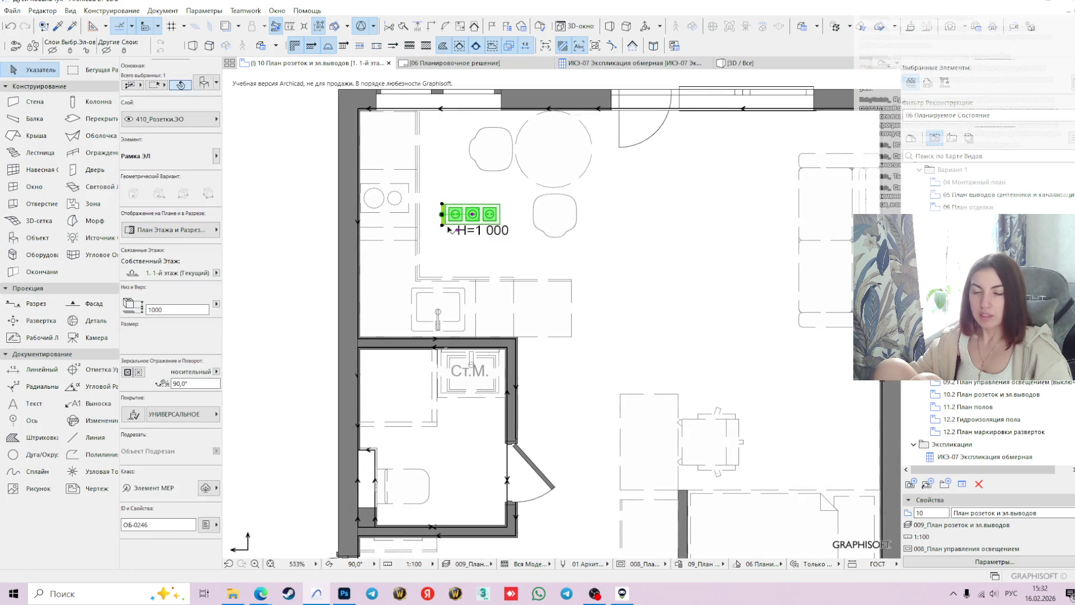
scroll(527, 306, "up", 5)
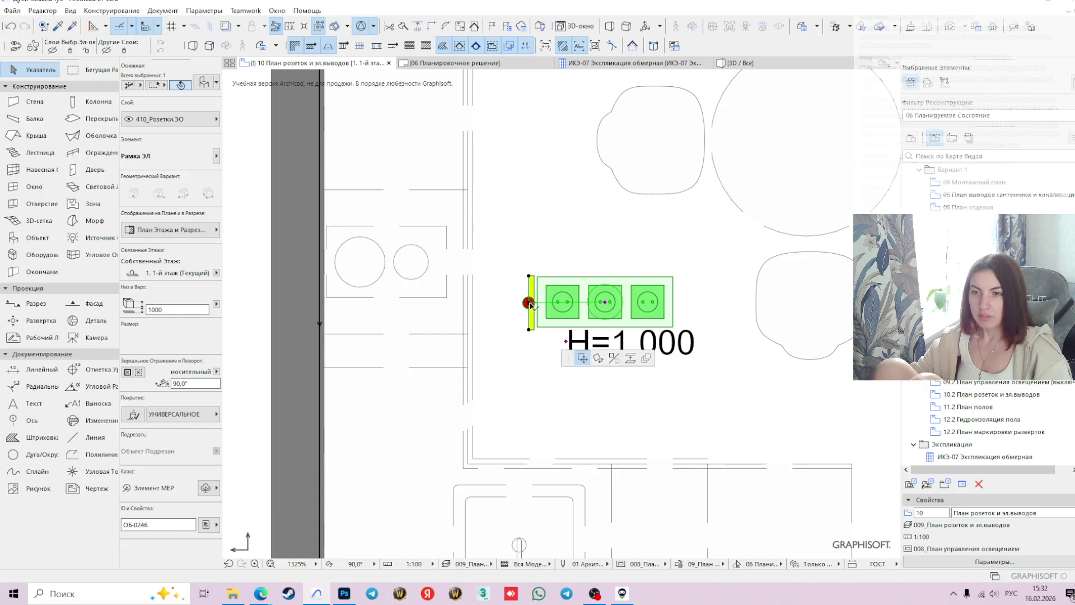
- Move the outlet to the top-left wall corner, then 908 mm down the left wall
left_click(527, 305)
middle_click_drag(397, 138, 456, 302)
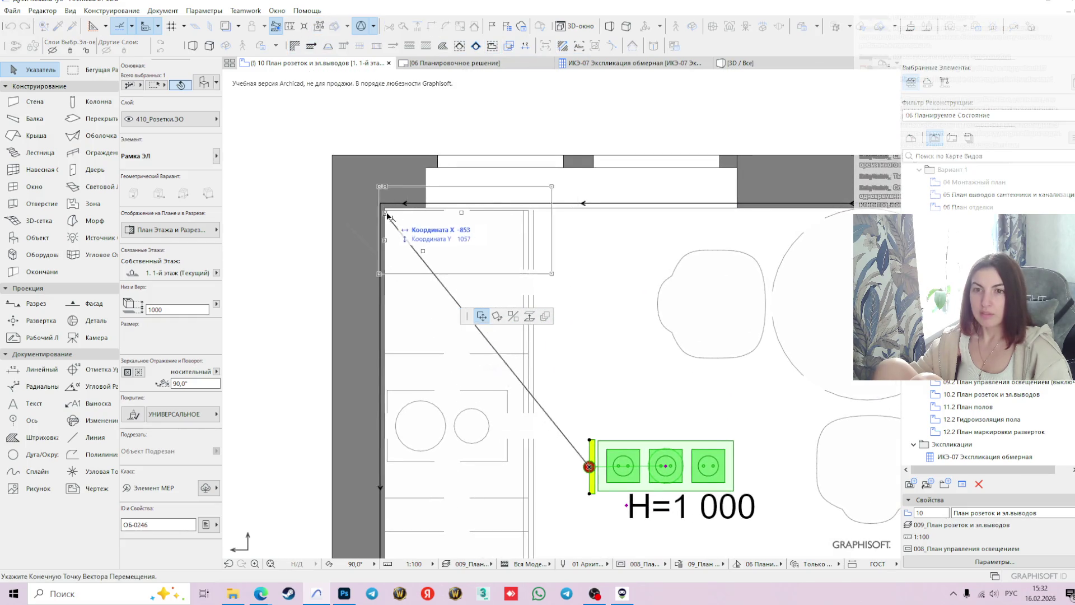
scroll(383, 207, "up", 3)
left_click(384, 205)
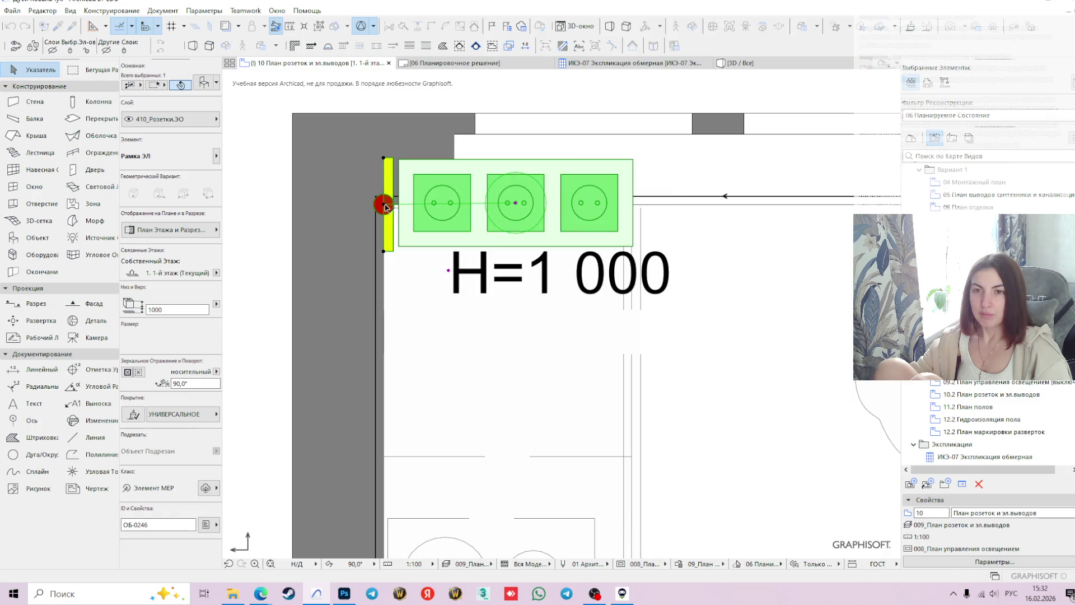
left_click(442, 270)
scroll(403, 440, "down", 2)
middle_click_drag(403, 440, 474, 253)
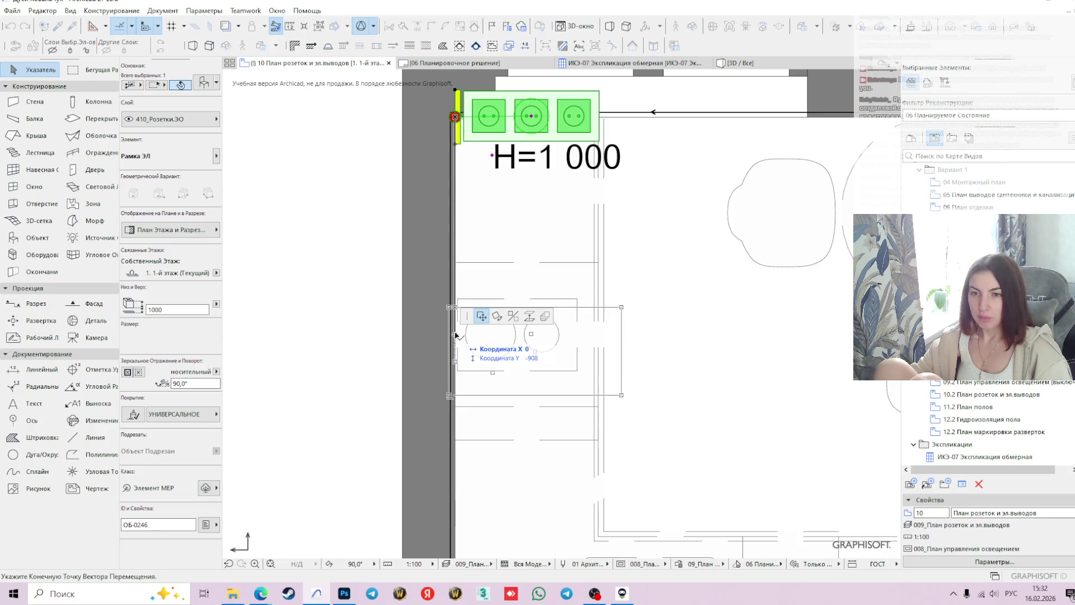
left_click(455, 333)
middle_click_drag(699, 361, 716, 367)
scroll(642, 318, "down", 2)
middle_click_drag(641, 317, 581, 304)
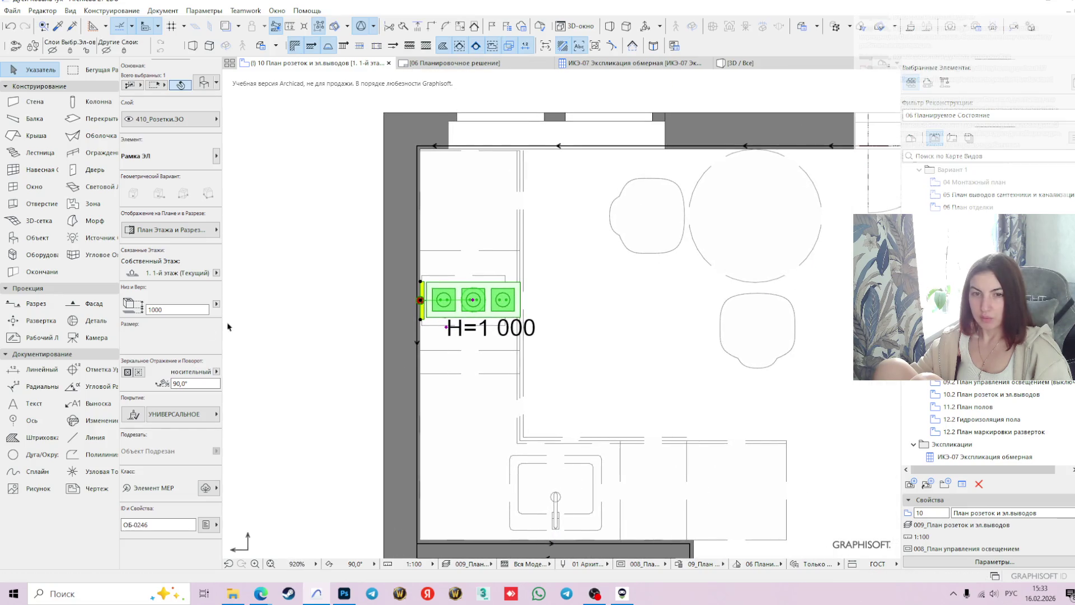
- Set the outlet height to 300, shift it slightly right, and open its object settings
left_click(158, 309)
type("300")
key("Return")
scroll(506, 301, "up", 2)
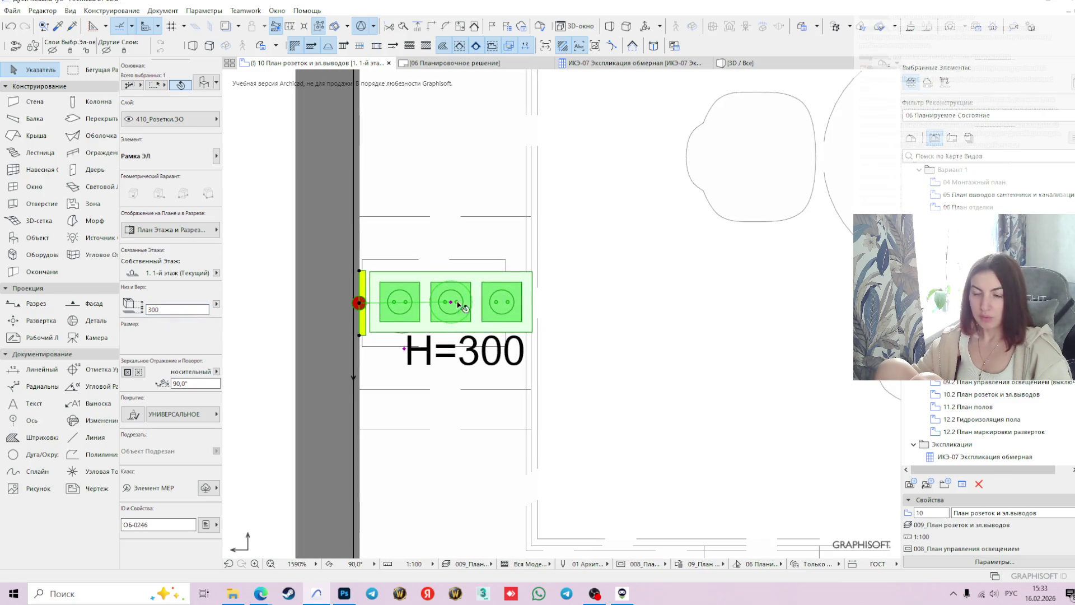
left_click(451, 303)
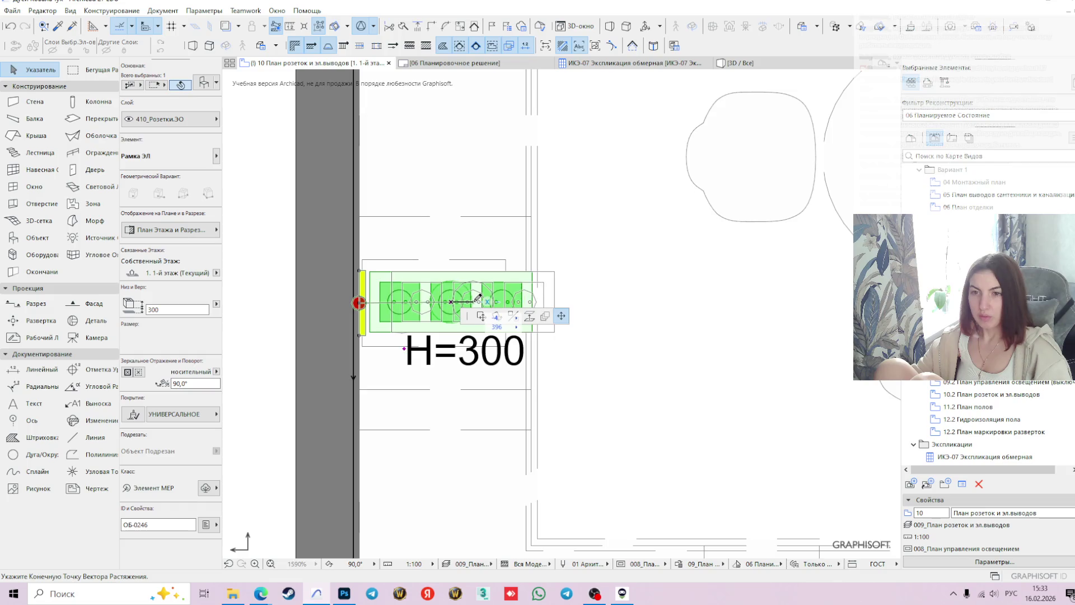
left_click(475, 299)
scroll(476, 300, "down", 2)
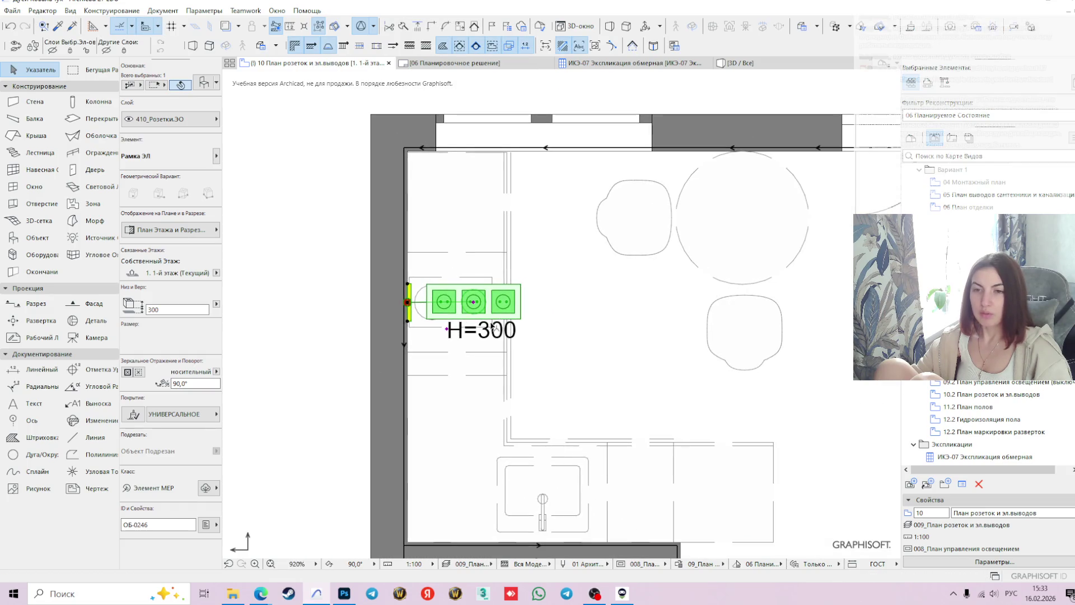
left_click(207, 85)
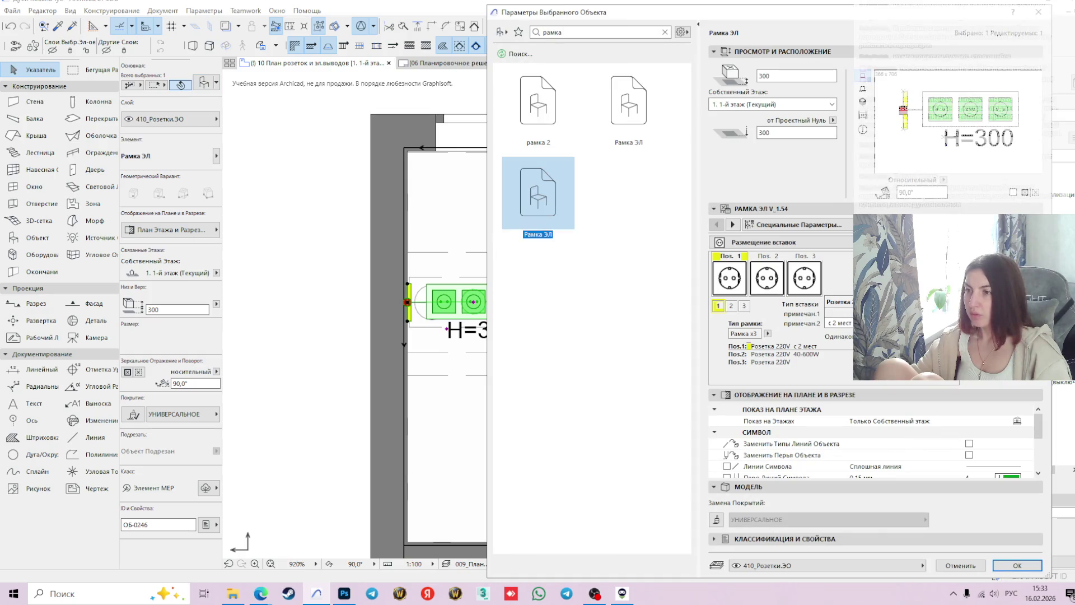
- Change the frame type to Рамка x2 and apply it
left_click(745, 333)
left_click(745, 350)
left_click(1016, 565)
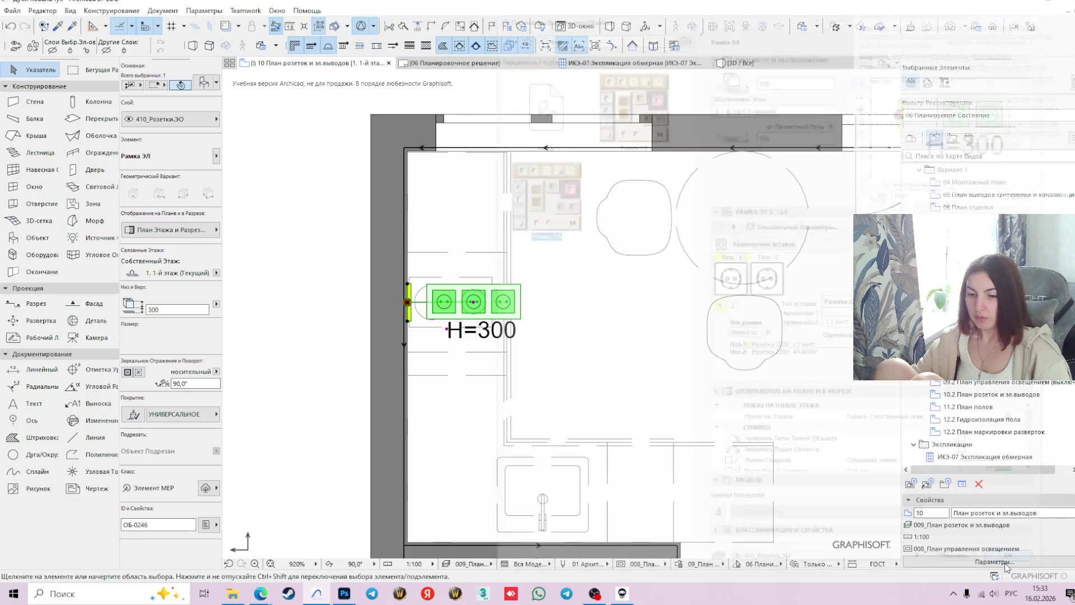
left_click(535, 327)
- Inspect the kitchen cabinet's component settings and cancel without changes
scroll(508, 327, "down", 3)
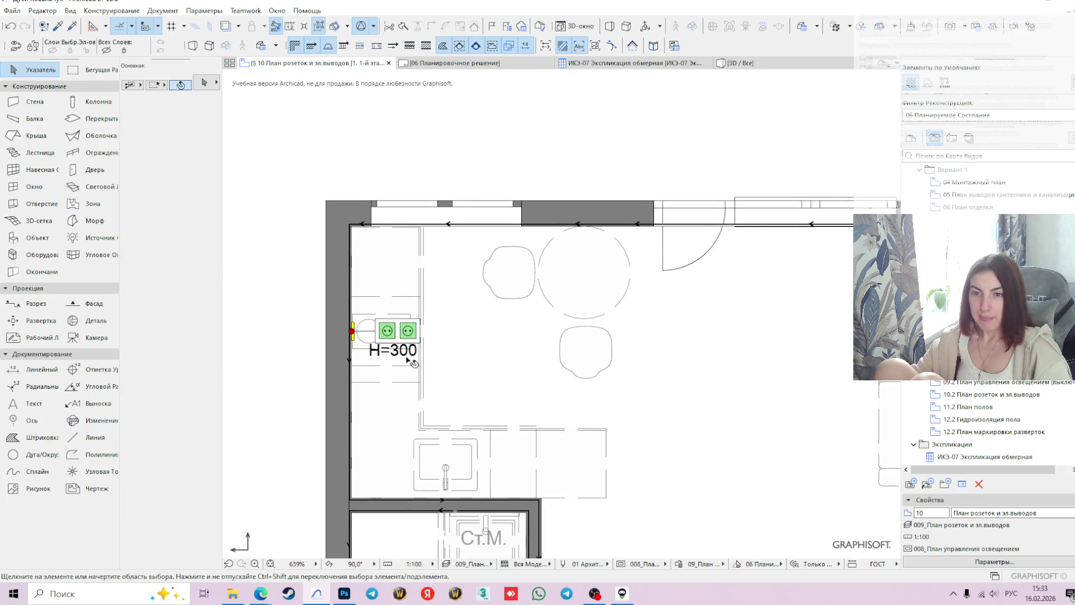
left_click(412, 363)
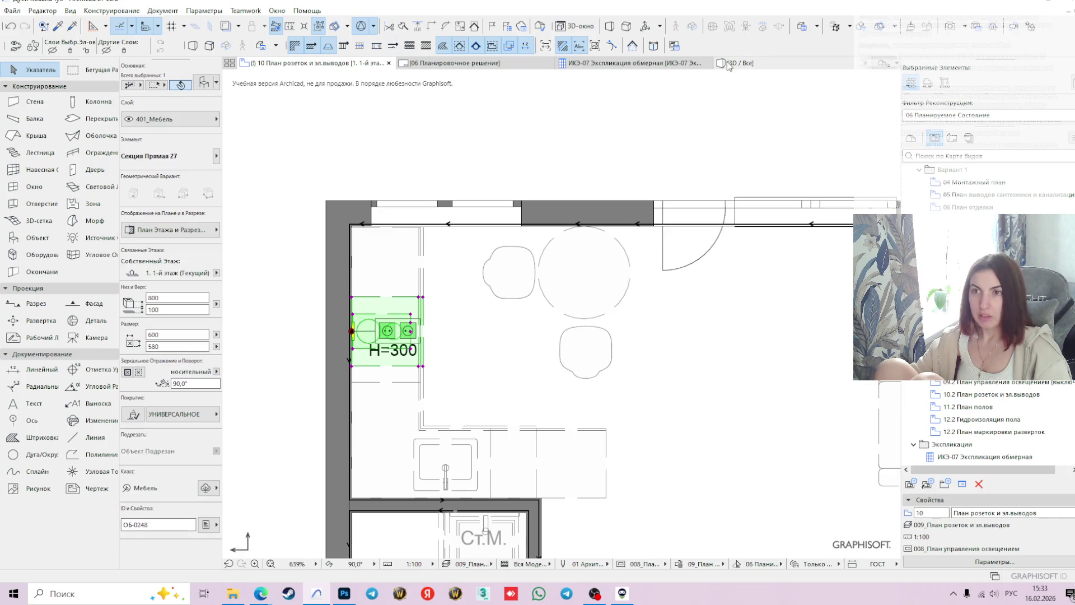
key("ctrl+t")
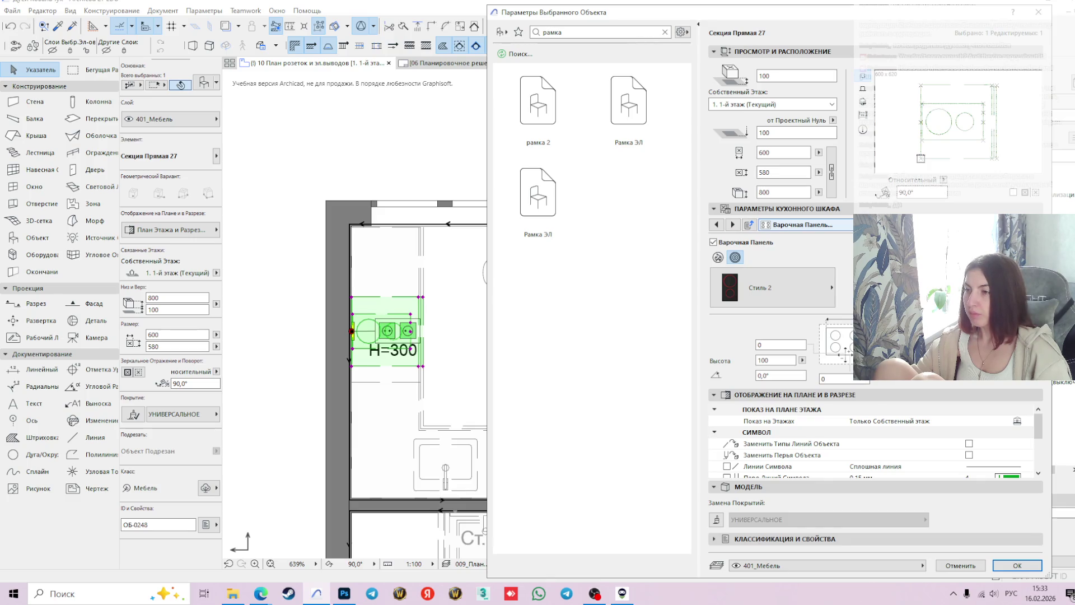
left_click(800, 224)
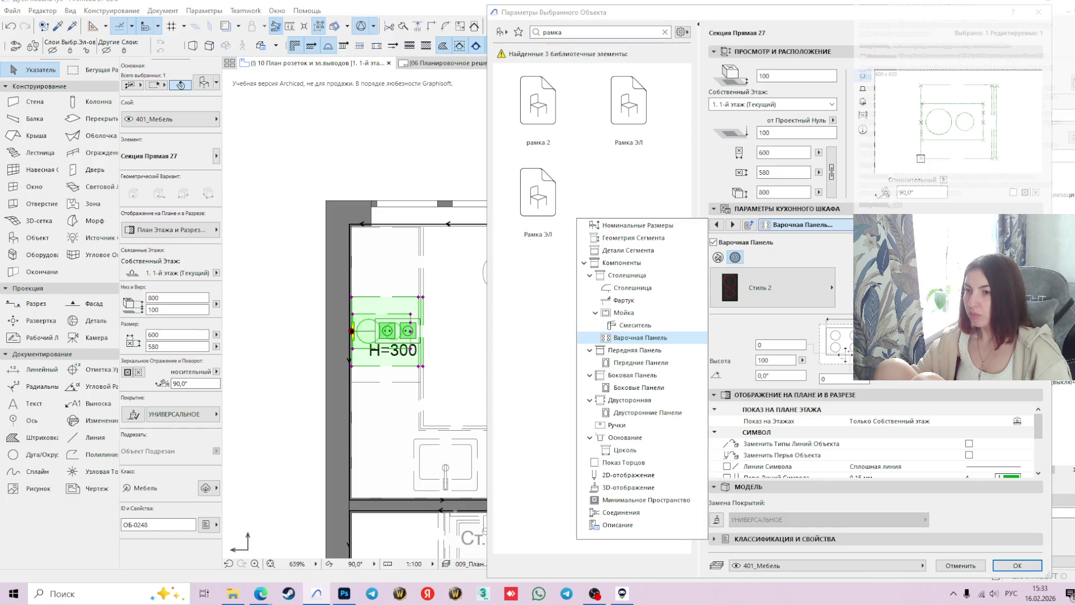
left_click(963, 565)
left_click(944, 565)
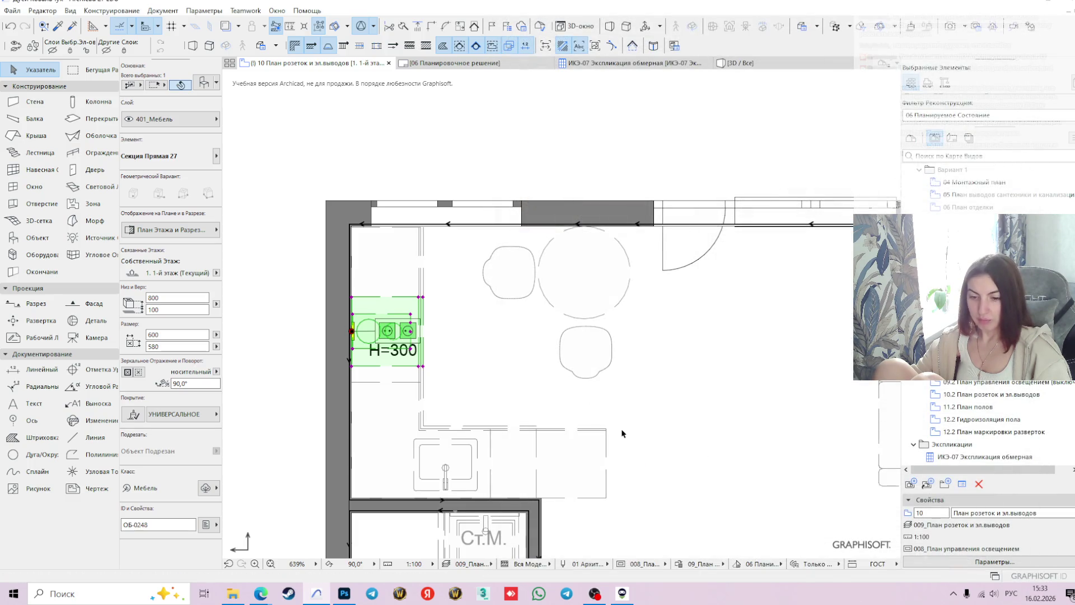
- Pan the plan and reselect the H=300 two-socket outlet frame
middle_click_drag(522, 365, 558, 368)
left_click(376, 335)
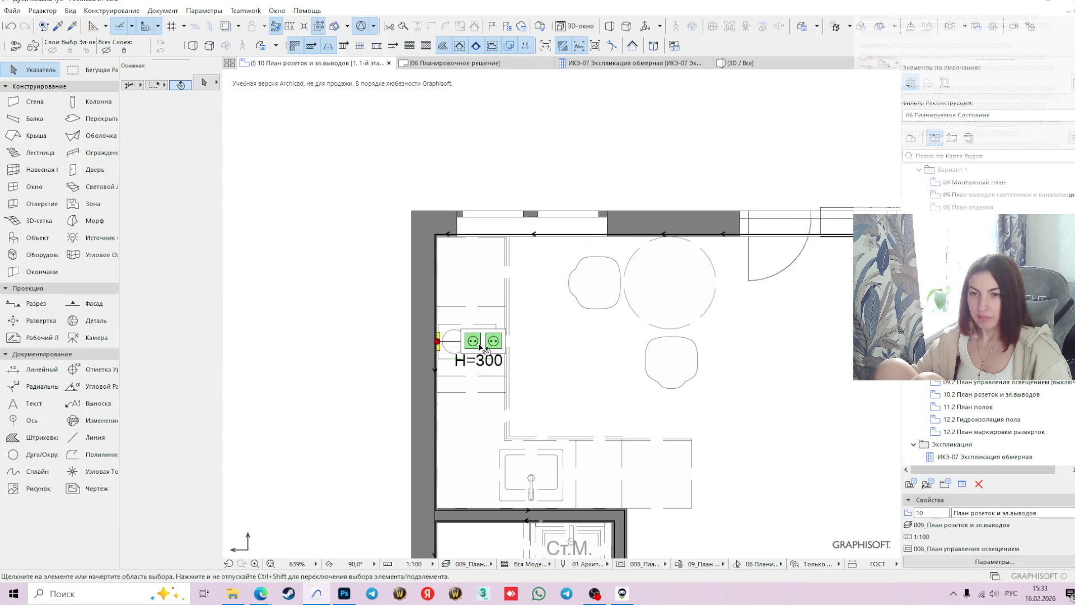
scroll(376, 335, "up", 2)
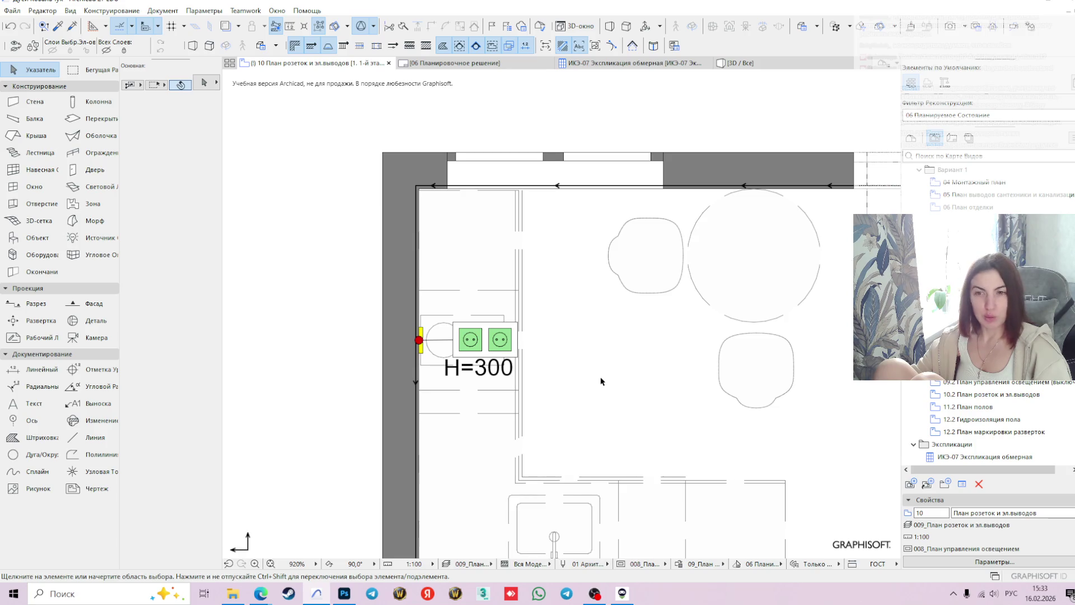
scroll(599, 379, "down", 2)
middle_click_drag(599, 379, 596, 307)
scroll(616, 277, "up", 2)
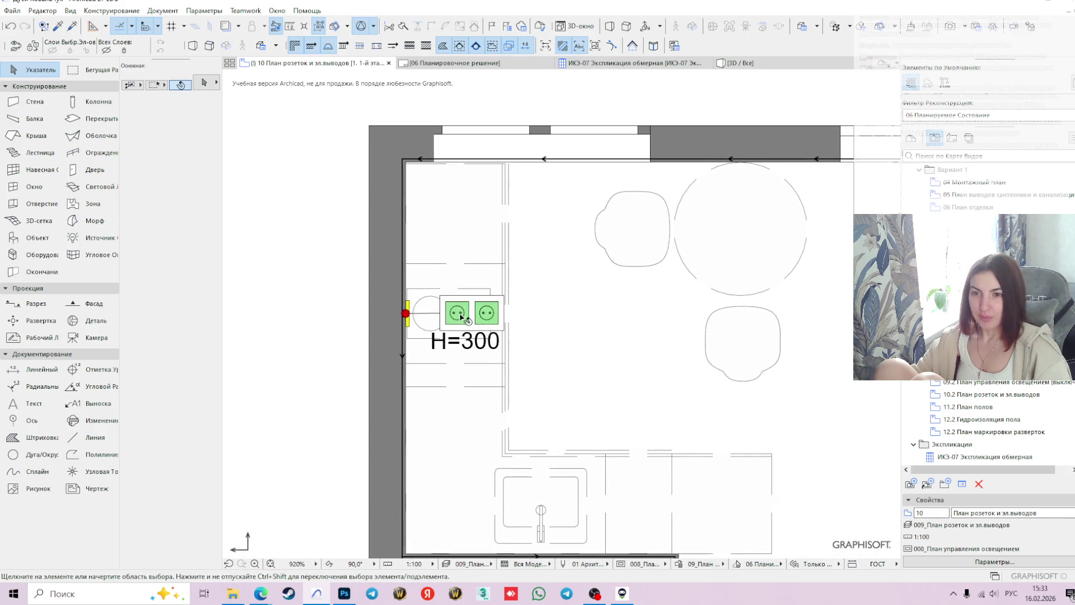
left_click(442, 315)
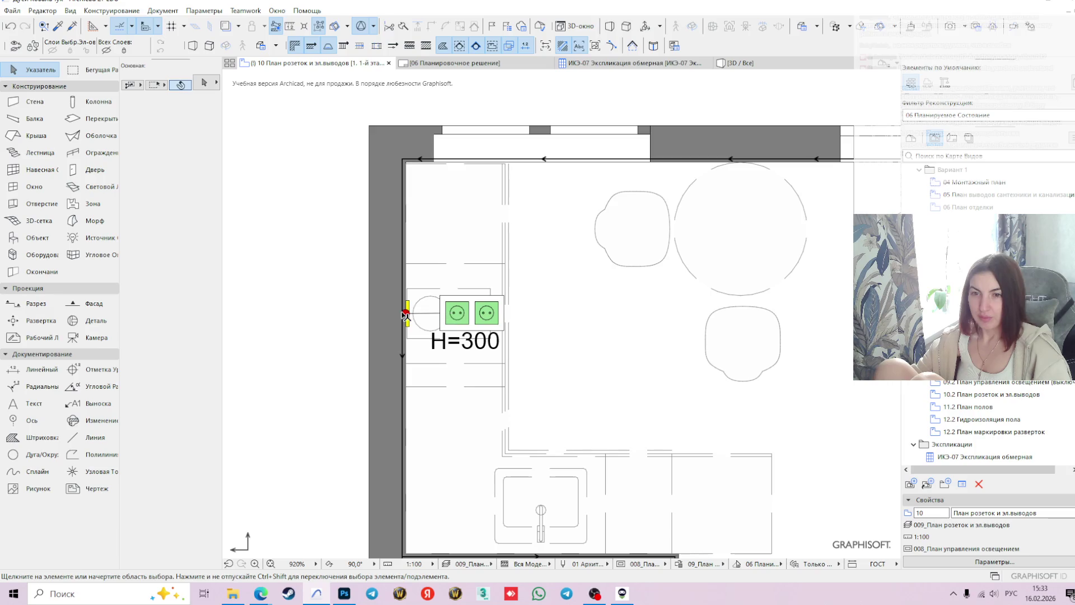
left_click(569, 334)
scroll(616, 369, "down", 2)
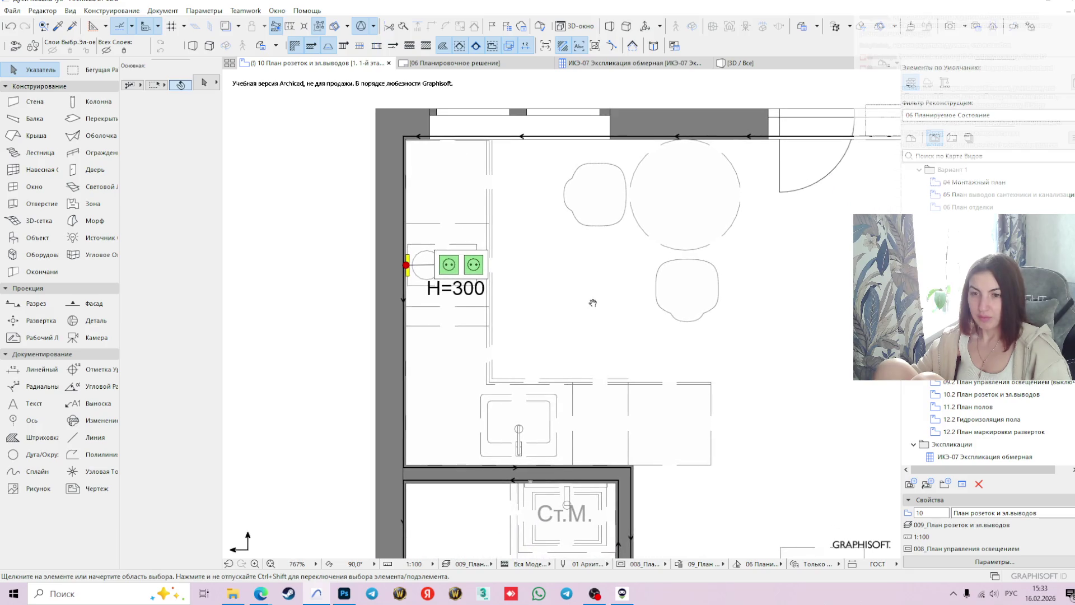
left_click(467, 271)
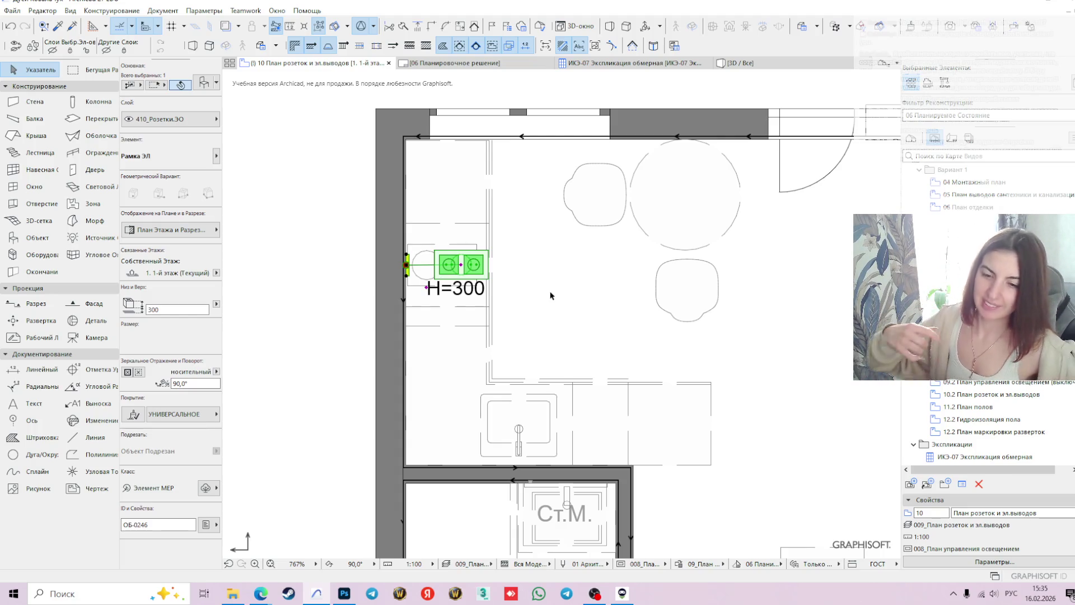
left_click(556, 255)
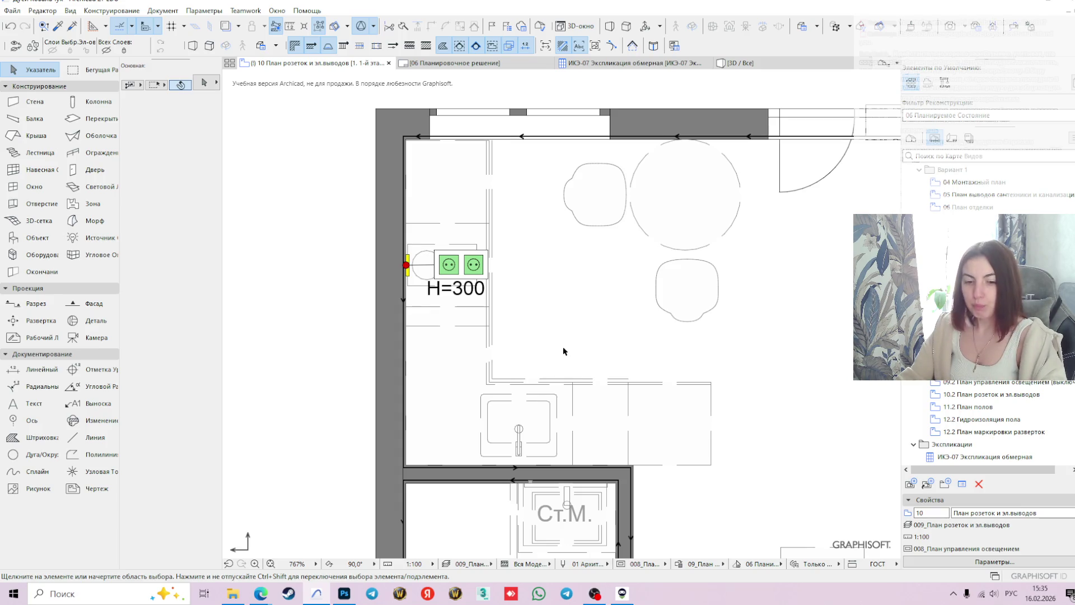
- Select the H=300 outlet on the left wall and paste a copy
scroll(564, 351, "down", 2)
middle_click_drag(566, 314, 569, 204)
left_click(482, 185)
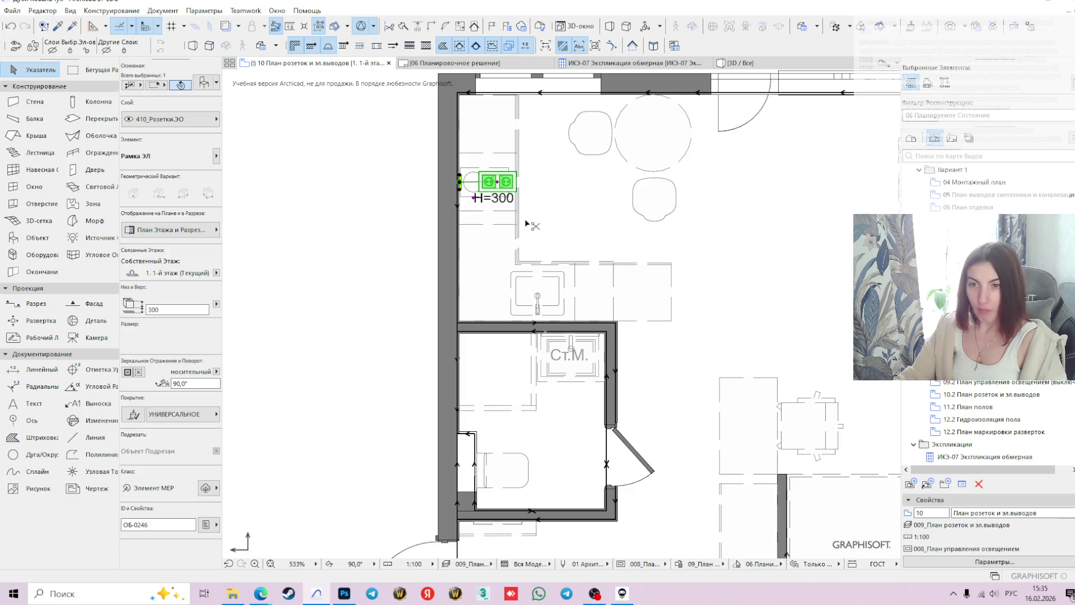
scroll(458, 187, "up", 1)
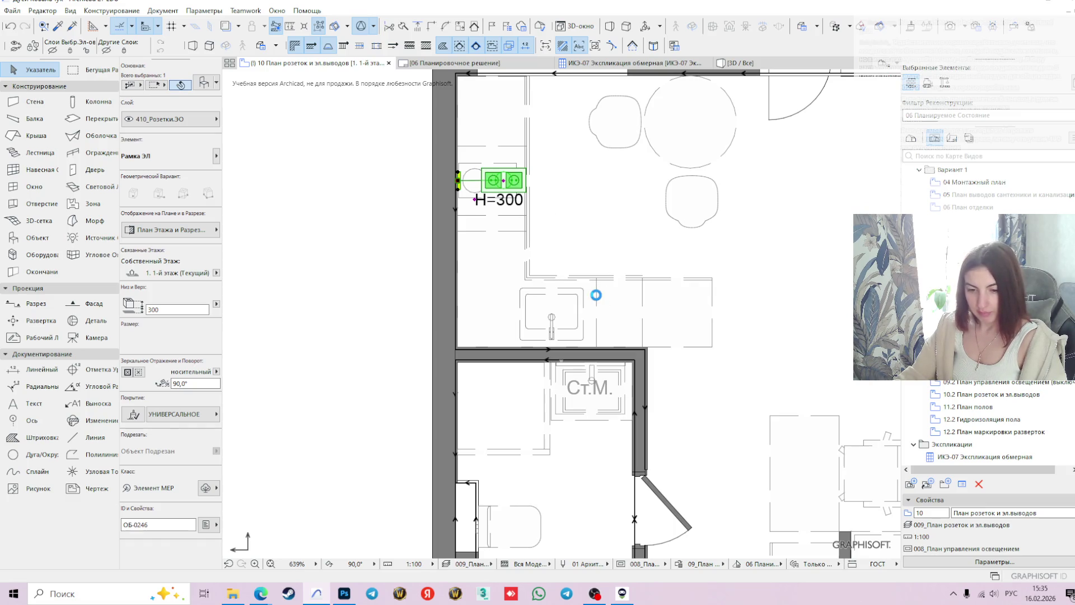
key("ctrl+v")
- Move the copy onto the bathroom's left wall beside the toilet and select it
left_click(458, 182)
scroll(509, 381, "down", 2)
scroll(504, 451, "up", 1)
scroll(497, 409, "up", 2)
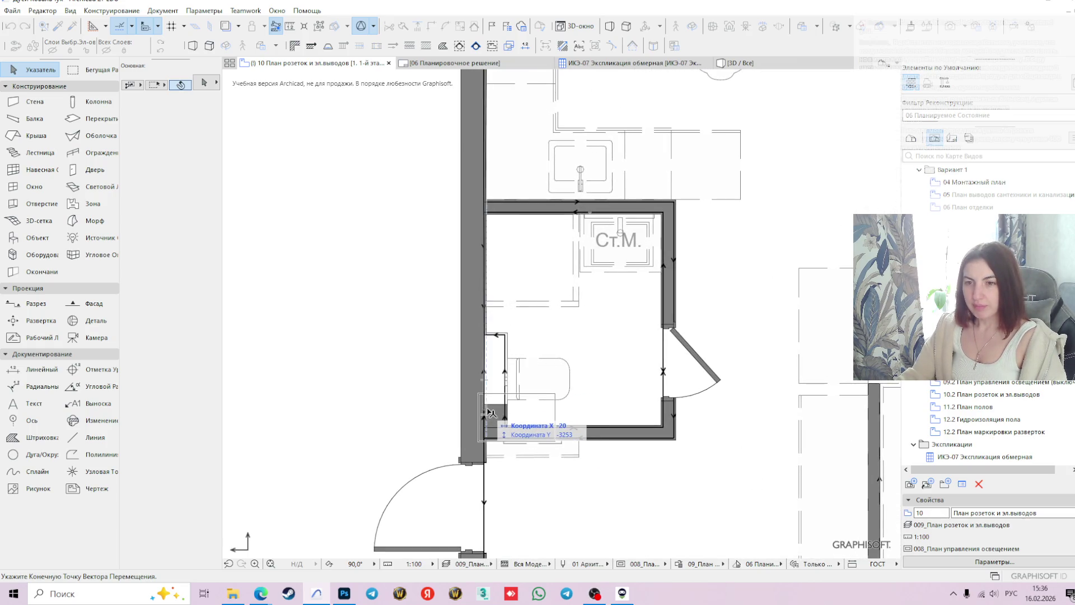
scroll(487, 359, "up", 1)
scroll(487, 339, "up", 1)
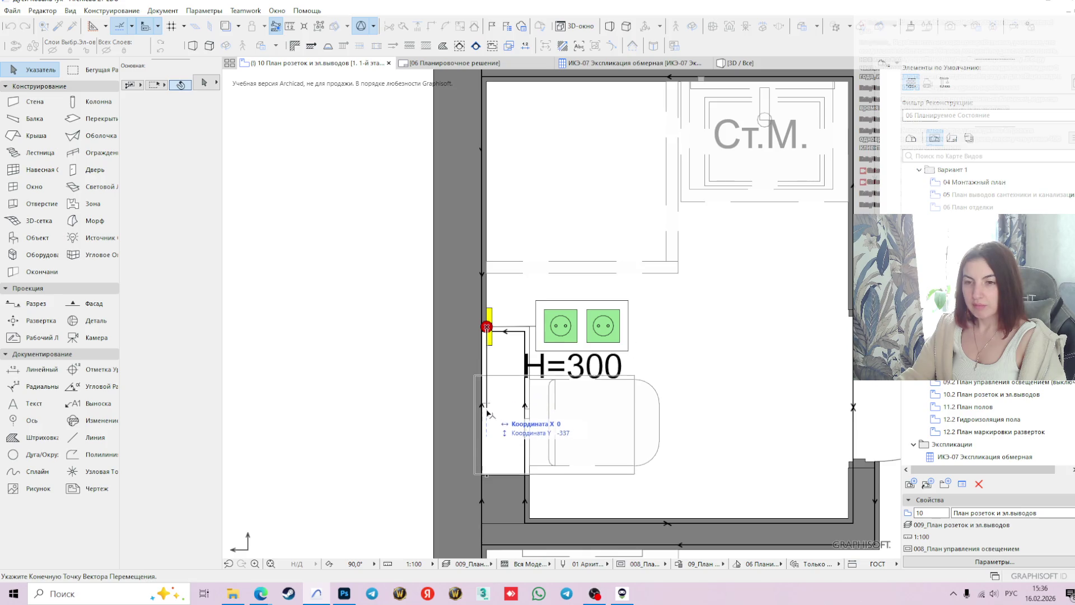
left_click(487, 451)
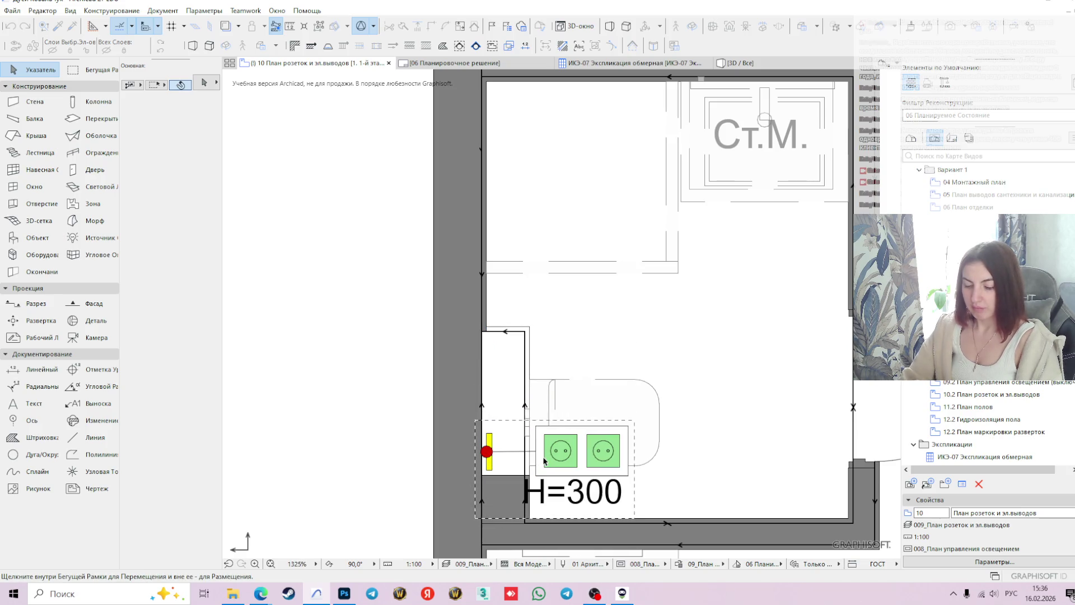
left_click(544, 460)
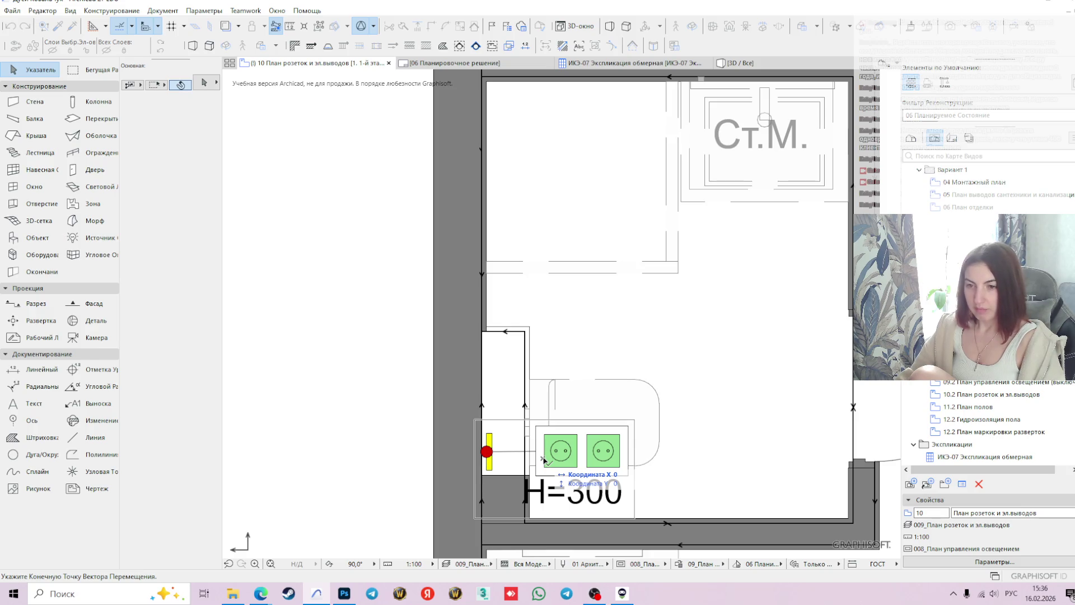
key("Escape")
key("Escape")
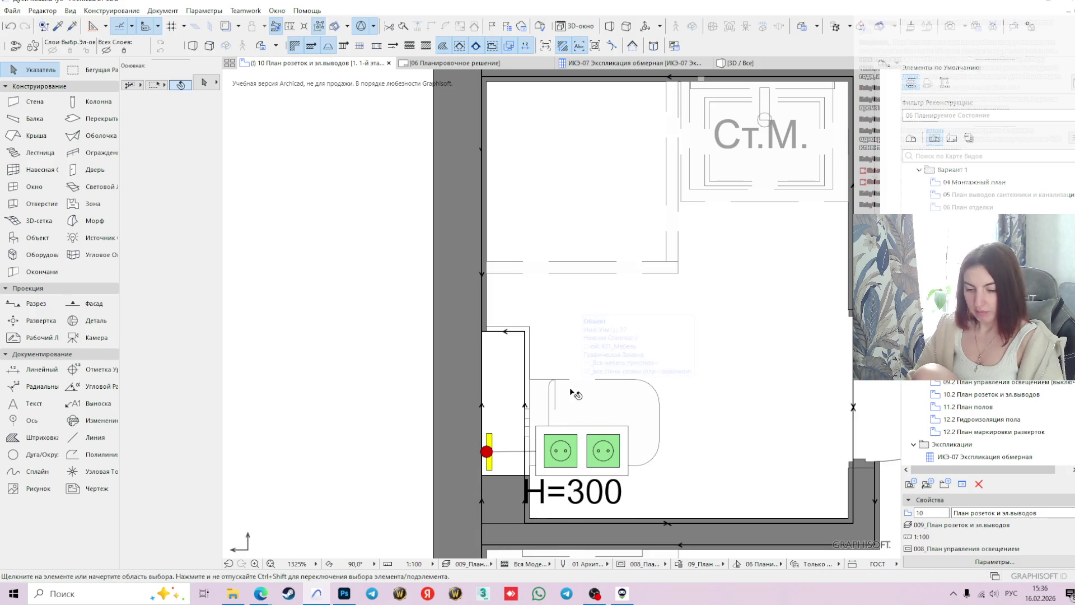
mouse_move(574, 394)
key("XF86AudioLowerVolume")
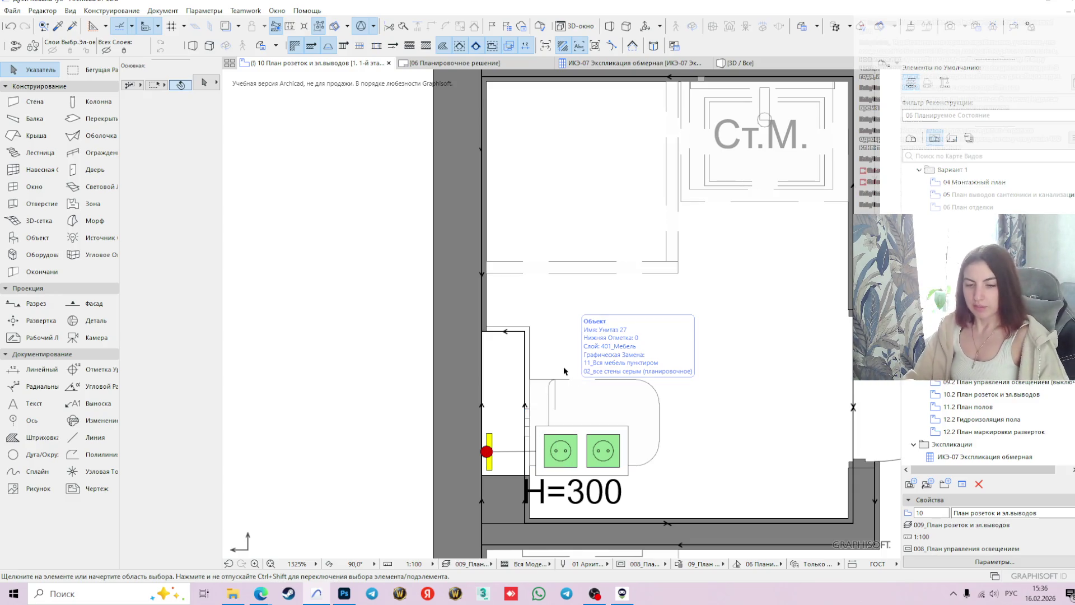
left_click(562, 448)
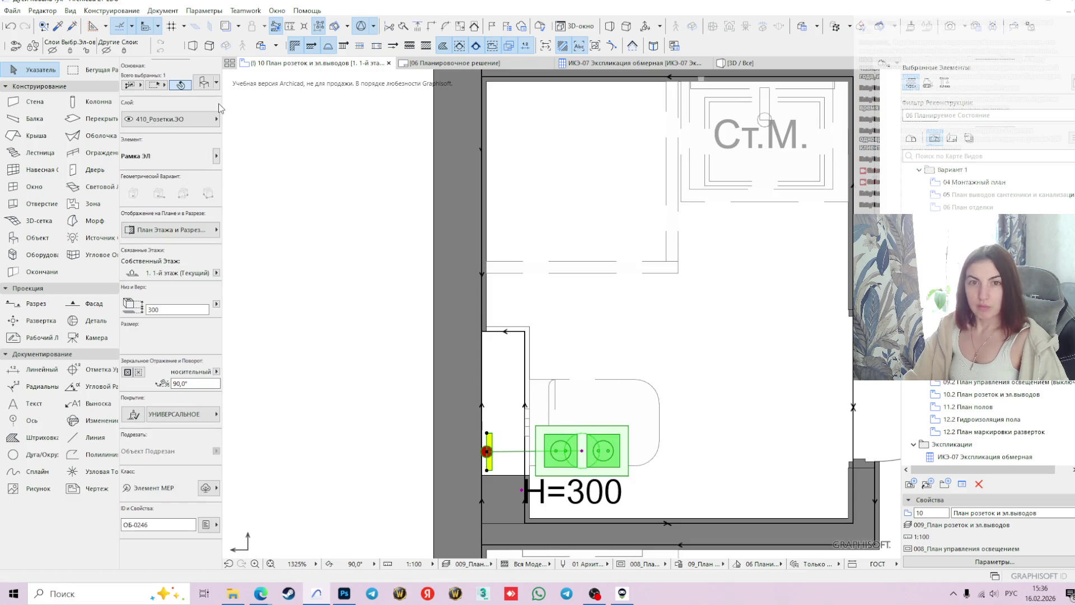
- Set the bathroom outlet's frame to Рамка x1 and its mounting height to 1500
left_click(205, 85)
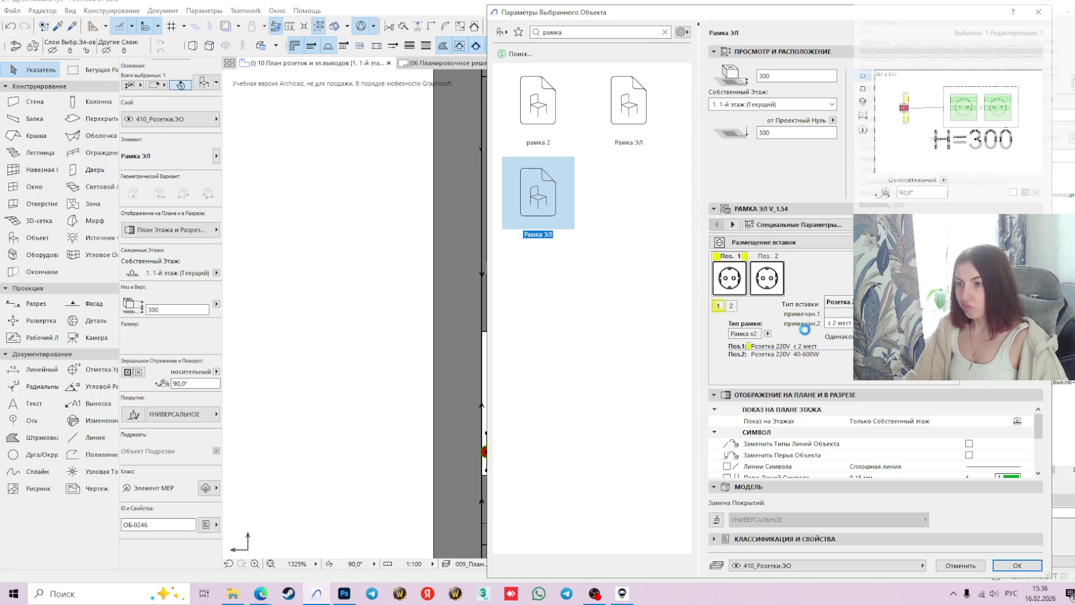
left_click(768, 334)
left_click(797, 334)
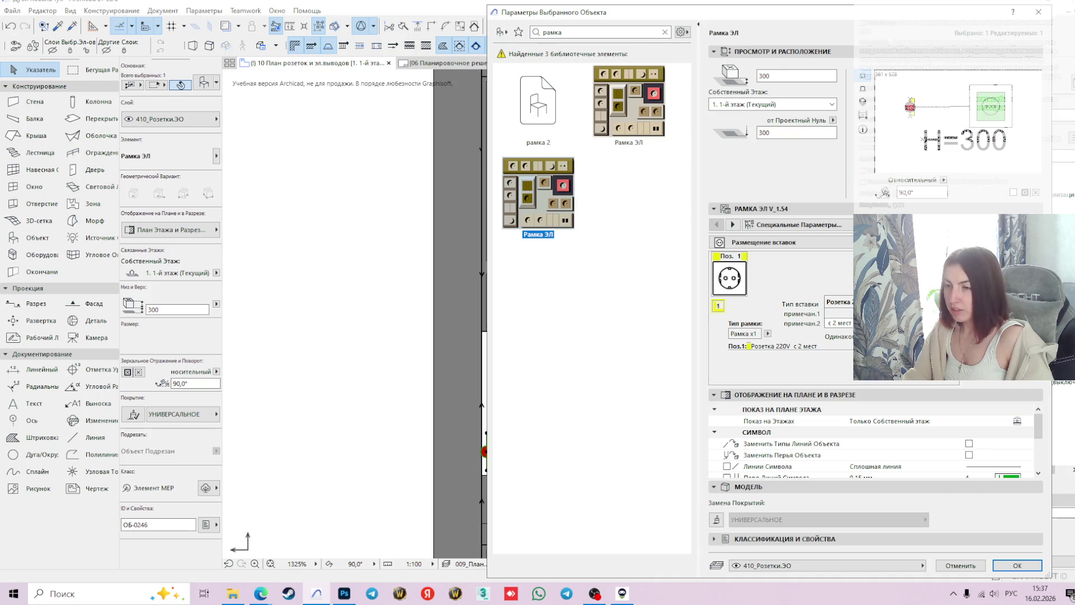
left_click(782, 72)
type("1")
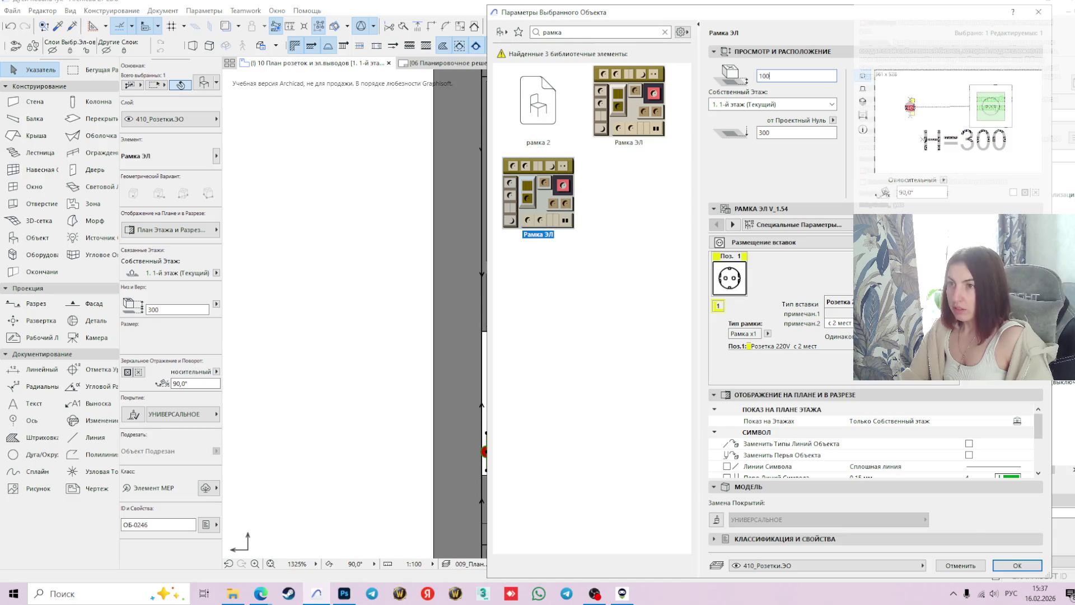
key("BackSpace")
key("BackSpace")
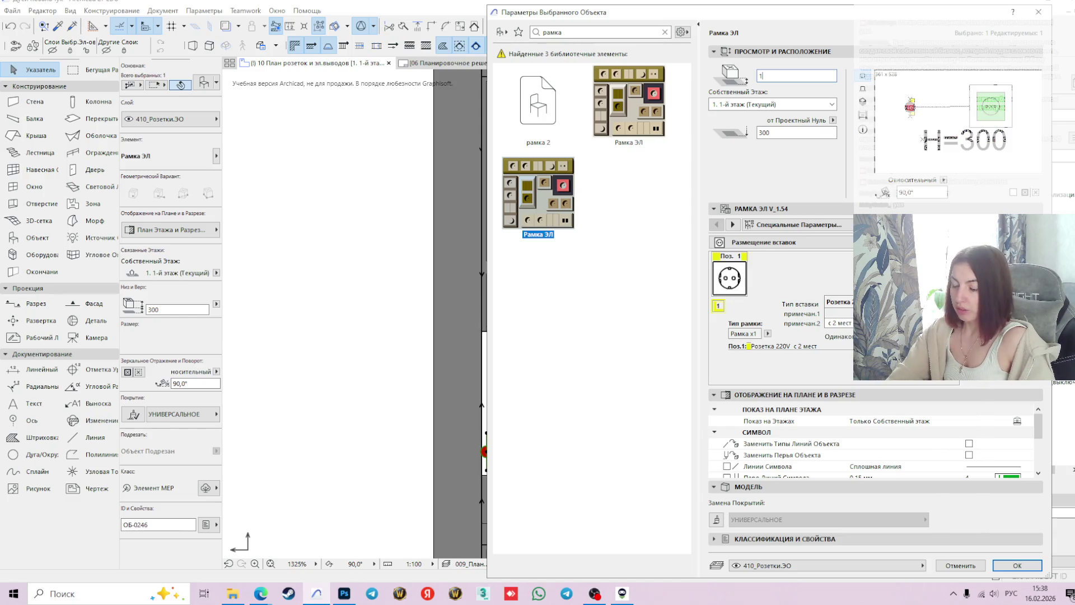
key("Return")
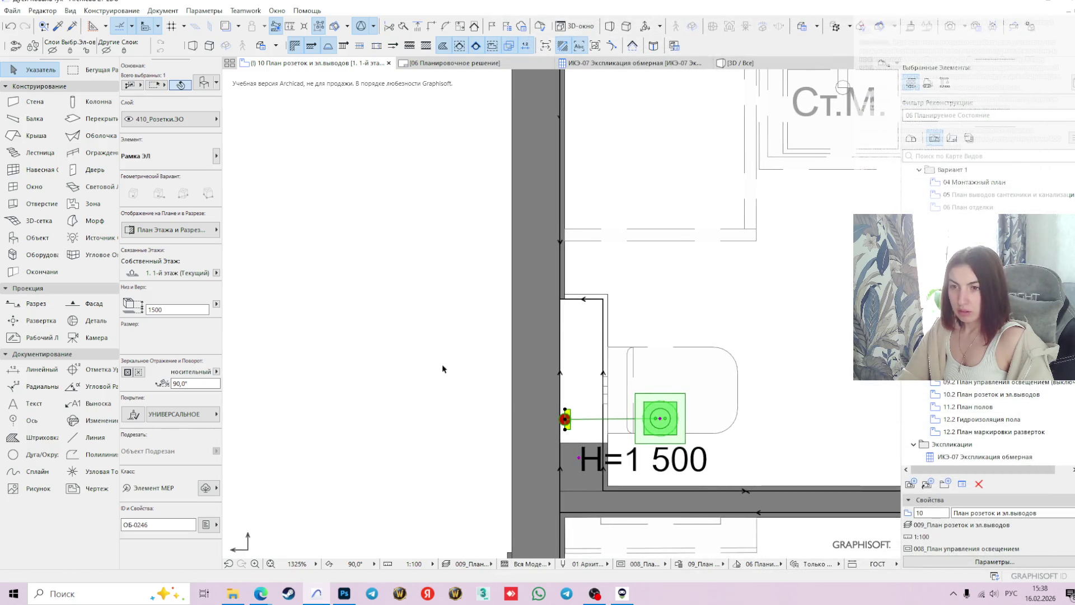
left_click(447, 368)
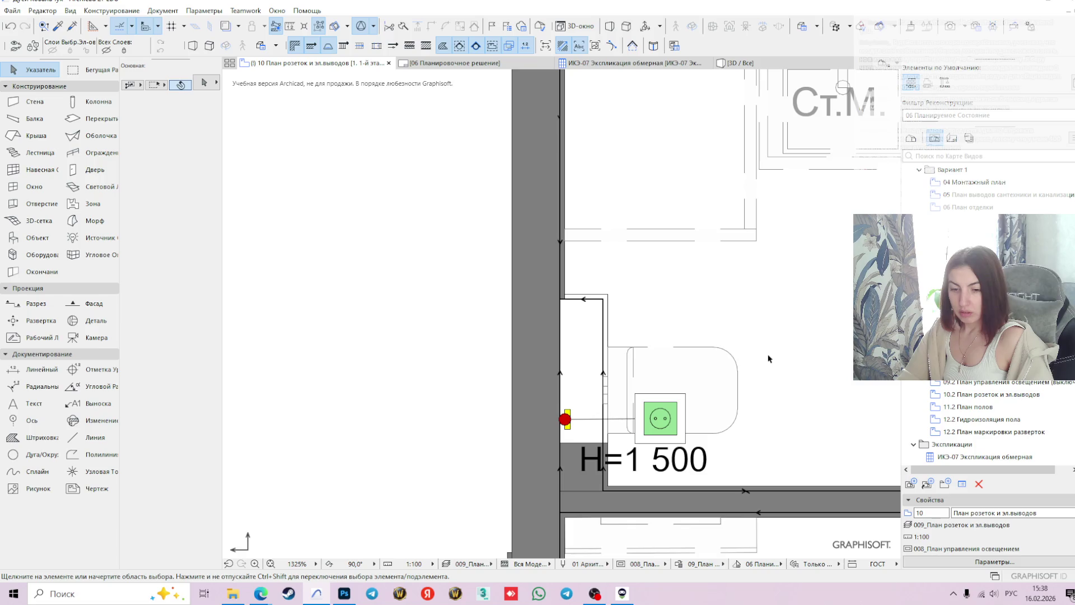
scroll(417, 324, "down", 3)
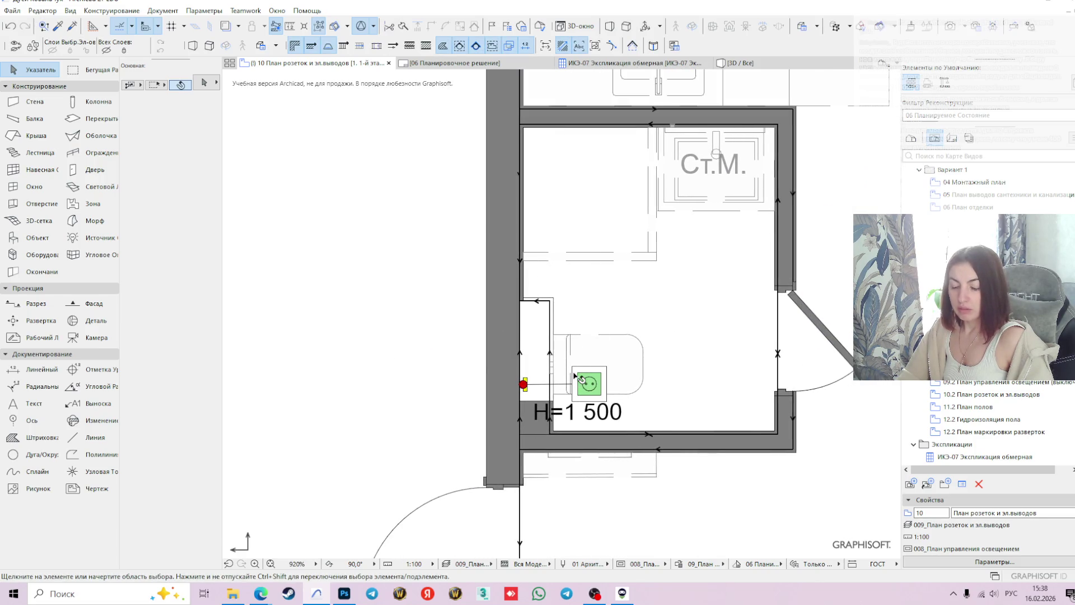
- Pick up the H=1 500 socket's settings and place a second socket near the right wall
key("XF86AudioLowerVolume")
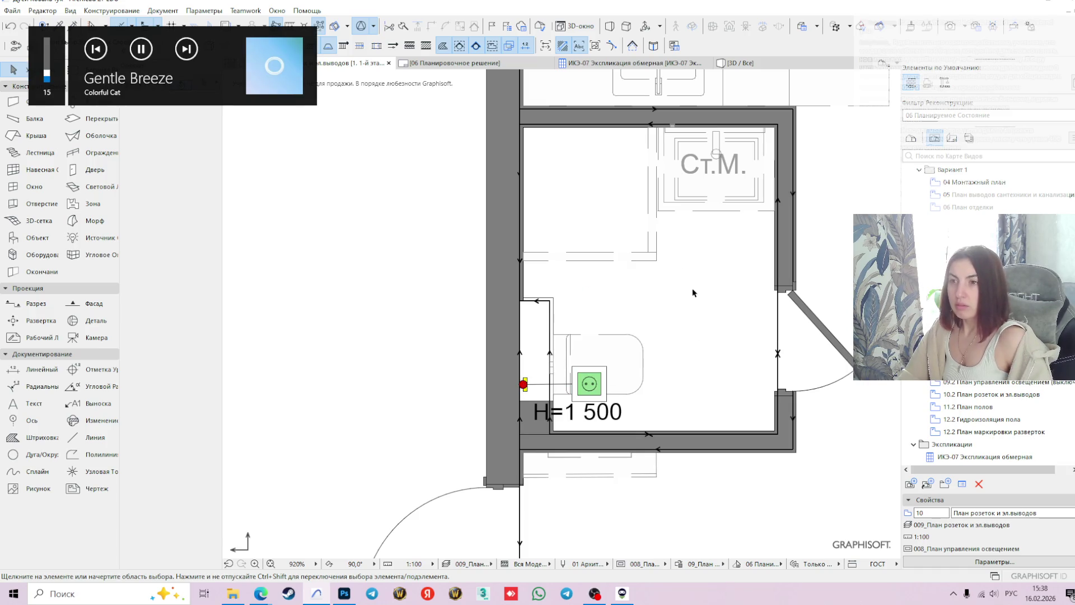
middle_click_drag(693, 292, 681, 341)
left_click(586, 415)
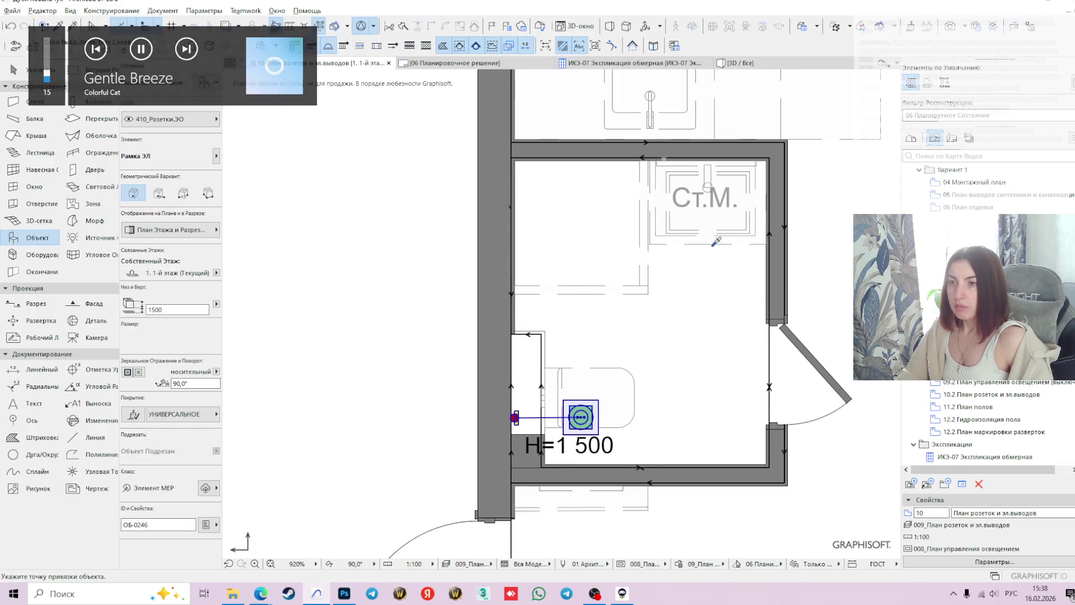
left_click(702, 277)
key("Escape")
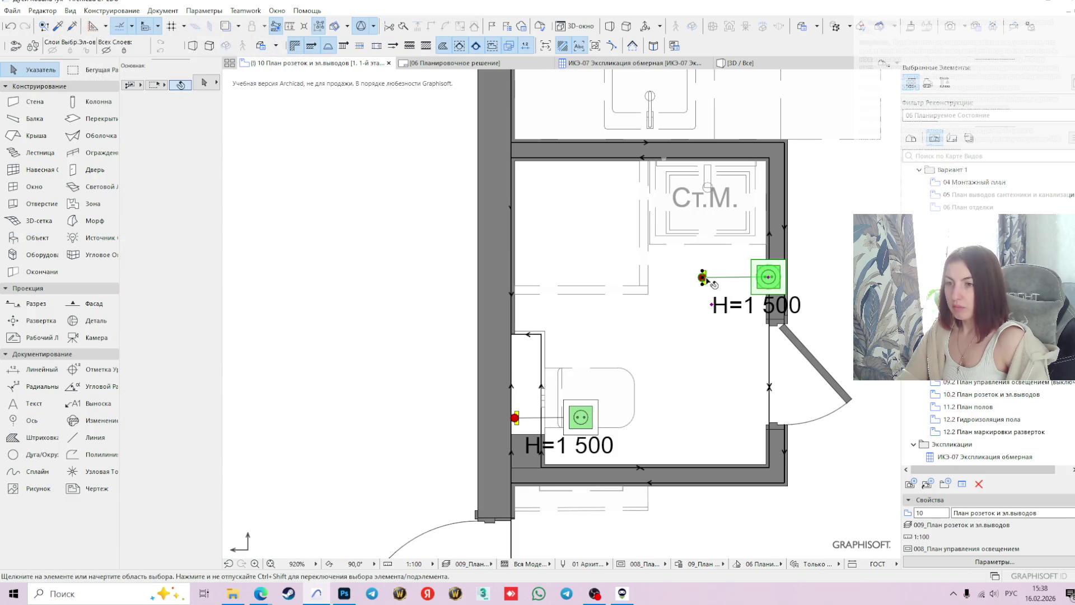
- Rotate the new socket 90 degrees to face the room
scroll(696, 262, "up", 4)
left_click(699, 263)
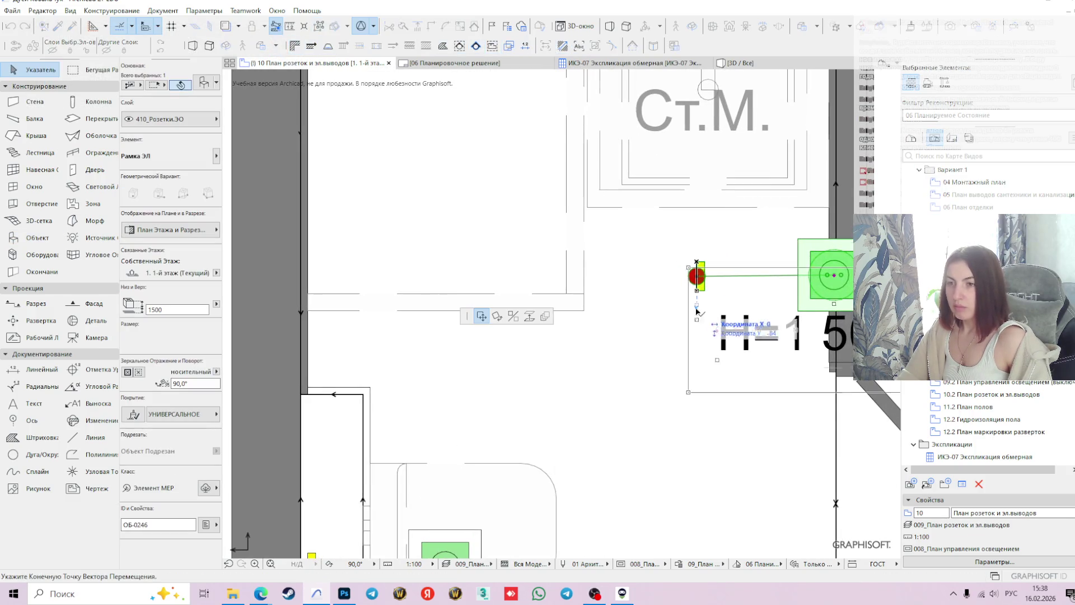
left_click(497, 316)
left_click(696, 261)
left_click(696, 316)
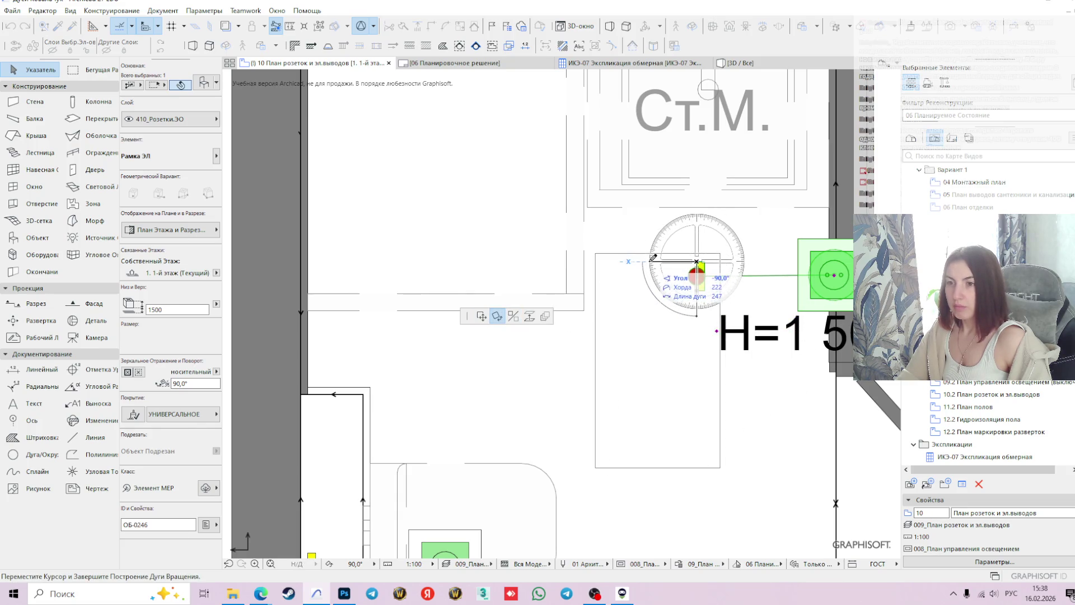
left_click(653, 258)
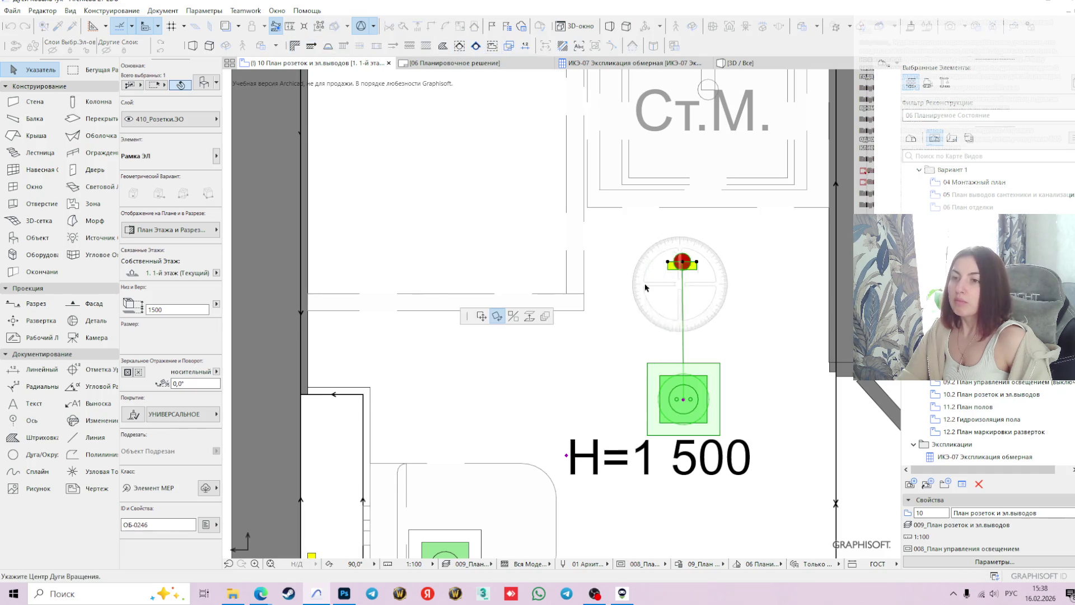
- Snap the rotated socket onto the top wall and shift it 25 mm along the wall
left_click(481, 316)
left_click(682, 262)
middle_click_drag(689, 204, 629, 428)
scroll(782, 274, "up", 2)
scroll(783, 275, "up", 1)
left_click(825, 221)
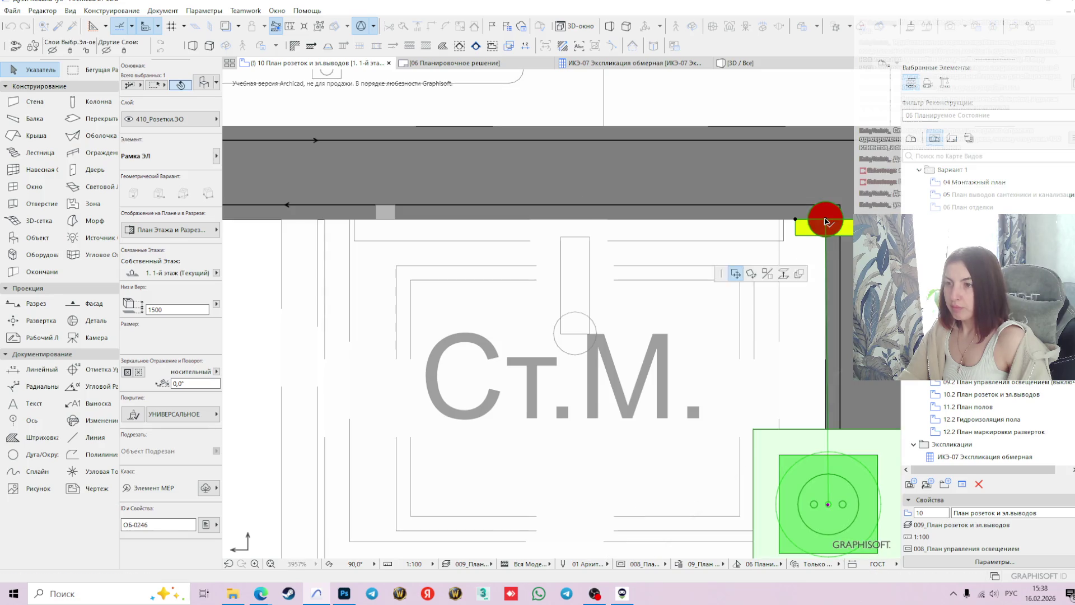
left_click(826, 221)
key("Tab")
key("Return")
scroll(700, 280, "down", 1)
scroll(707, 381, "down", 1)
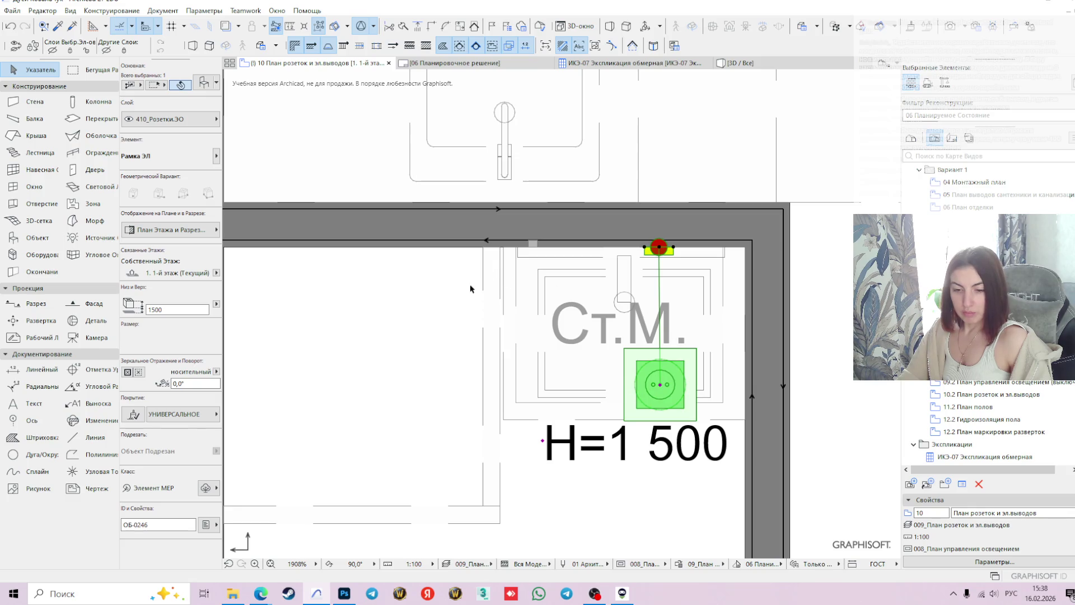
left_click(42, 11)
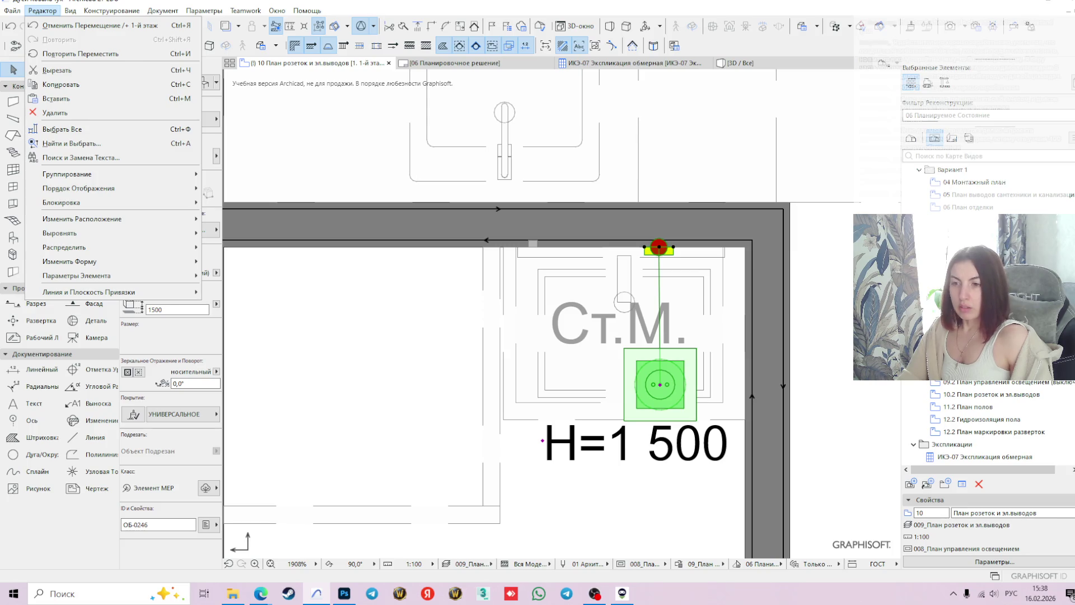
- Set the socket's Тип вставки to Спец. - in its object settings
key("Escape")
key("ctrl+t")
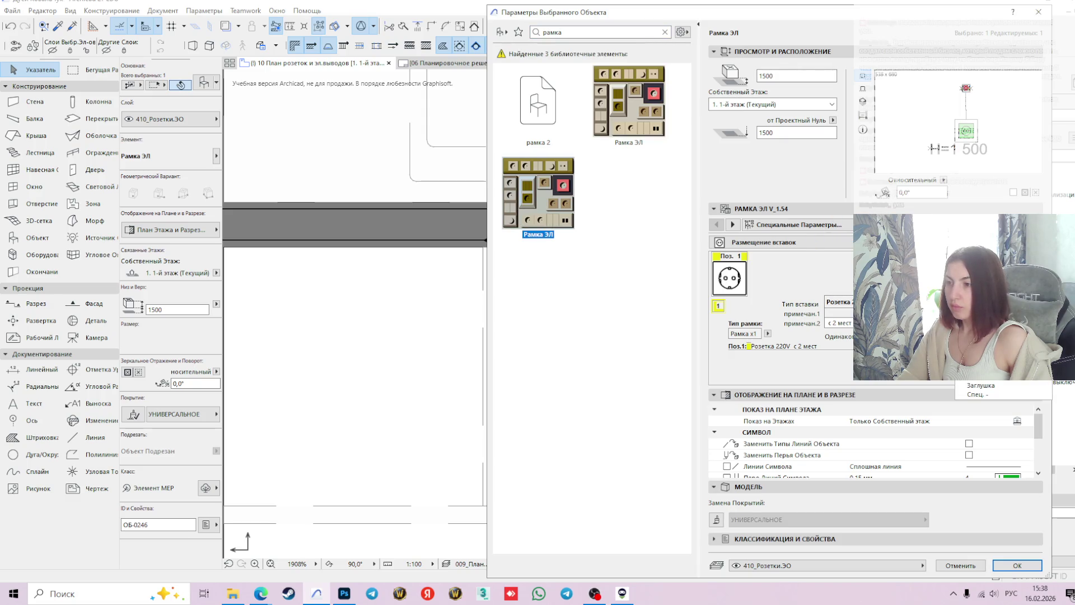
left_click(977, 395)
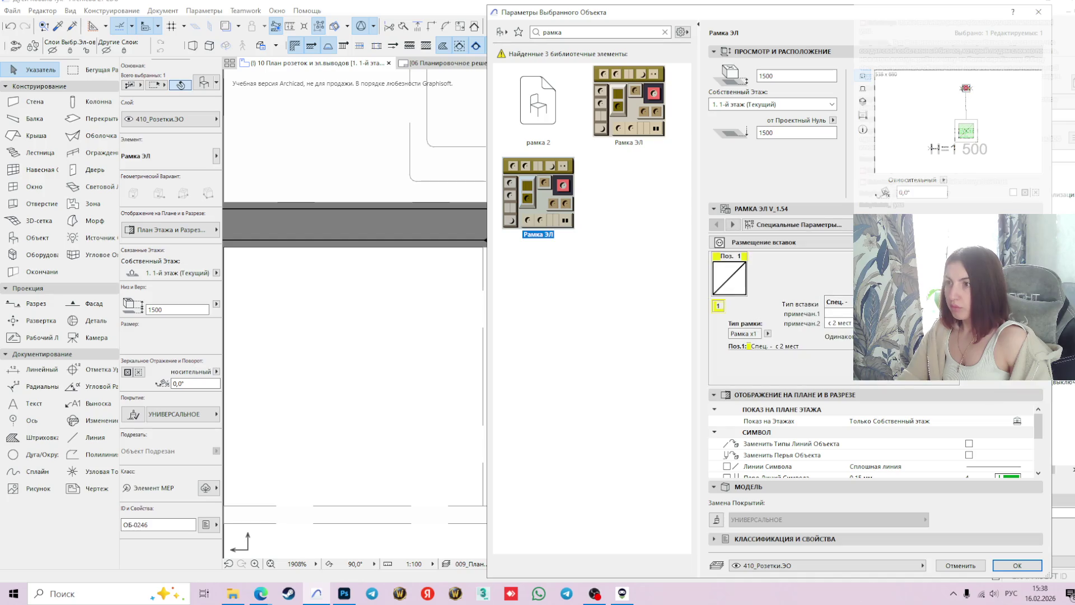
left_click(1015, 568)
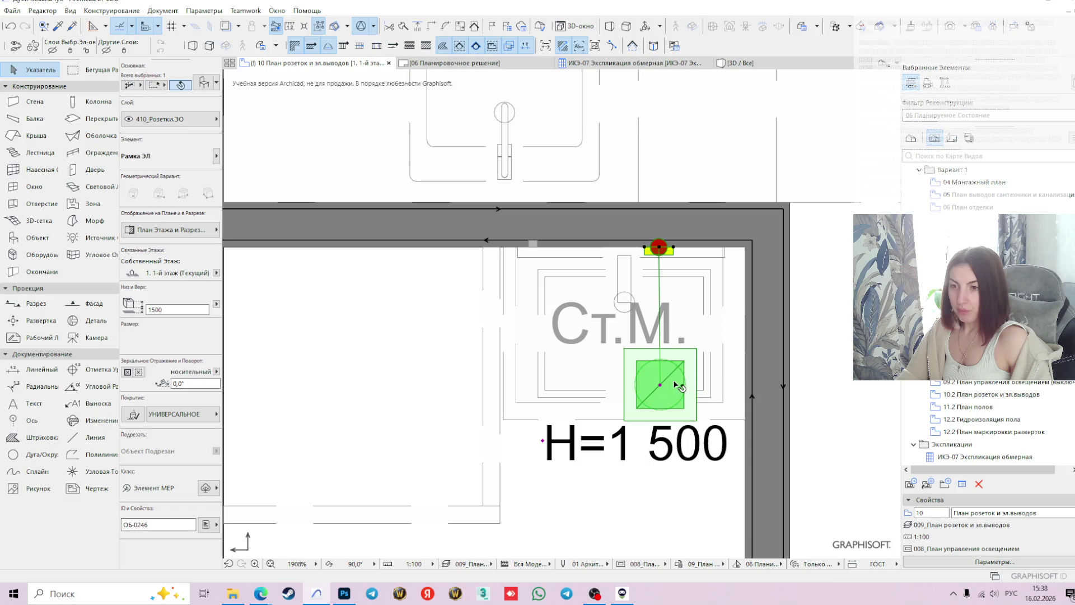
- Pull the symbol up against the top wall, then copy and paste the outlet
left_click(661, 386)
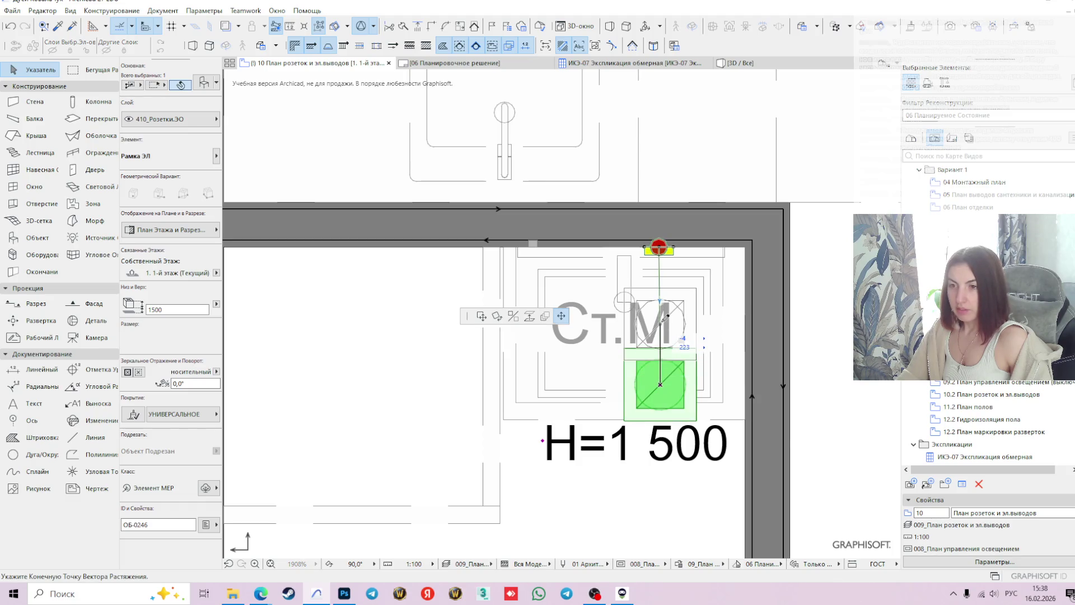
left_click(667, 318)
left_click(822, 312)
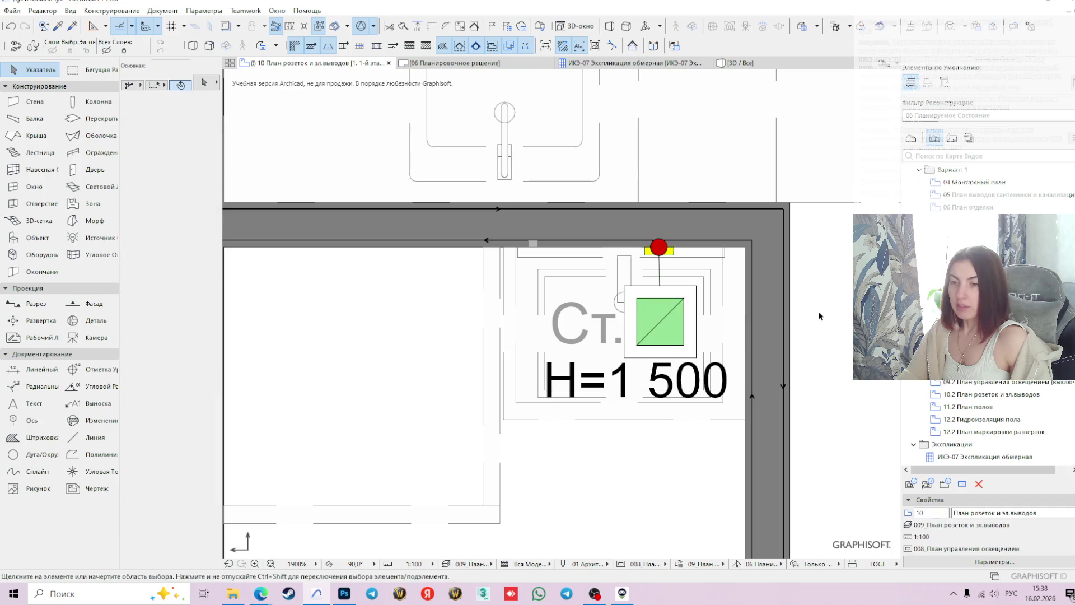
left_click(647, 272)
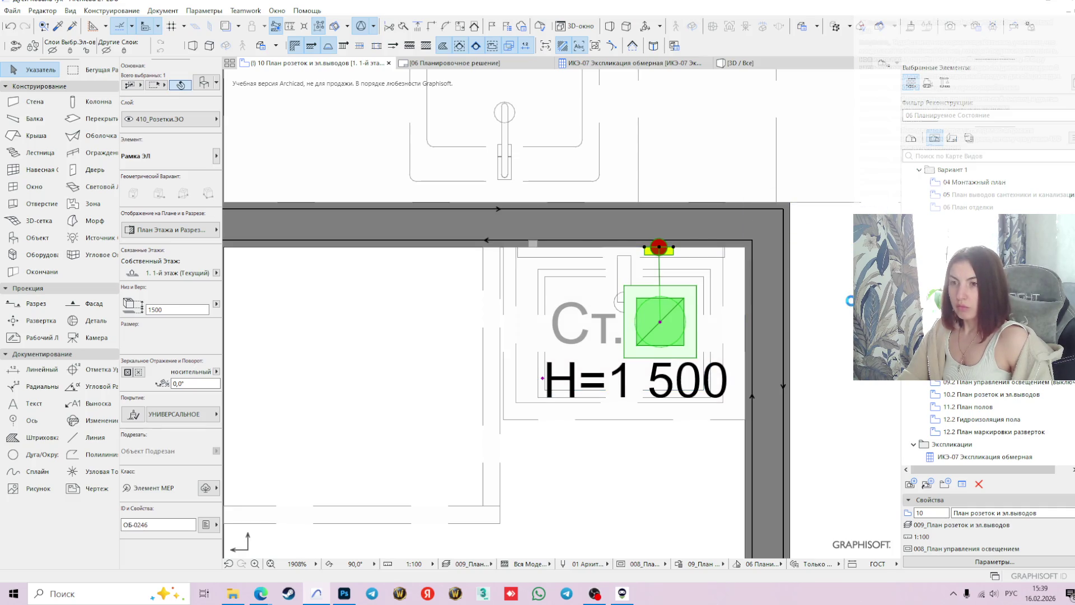
key("ctrl+v")
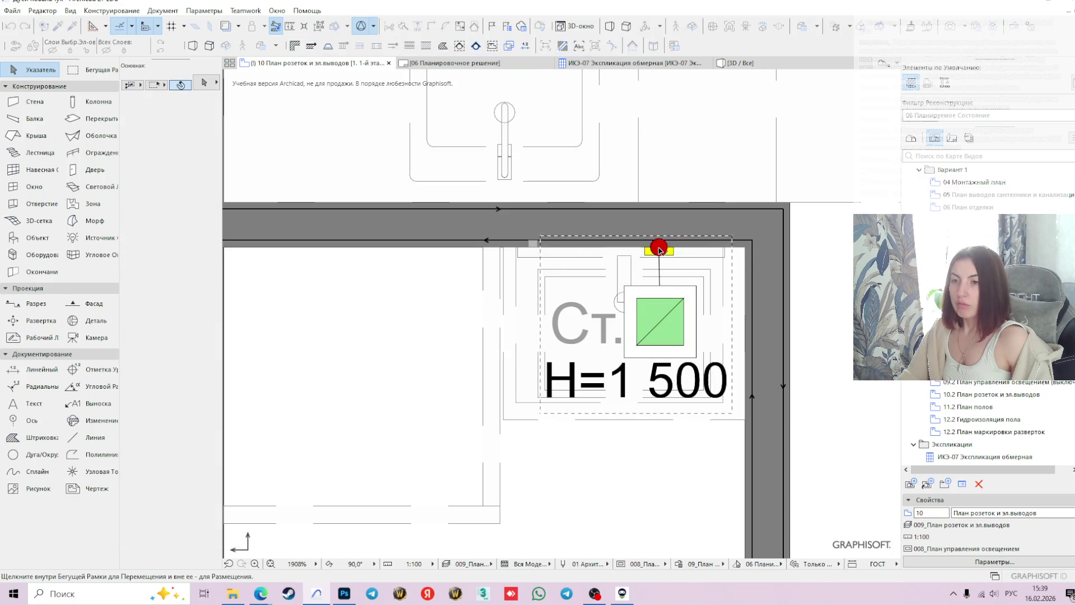
left_click(659, 250)
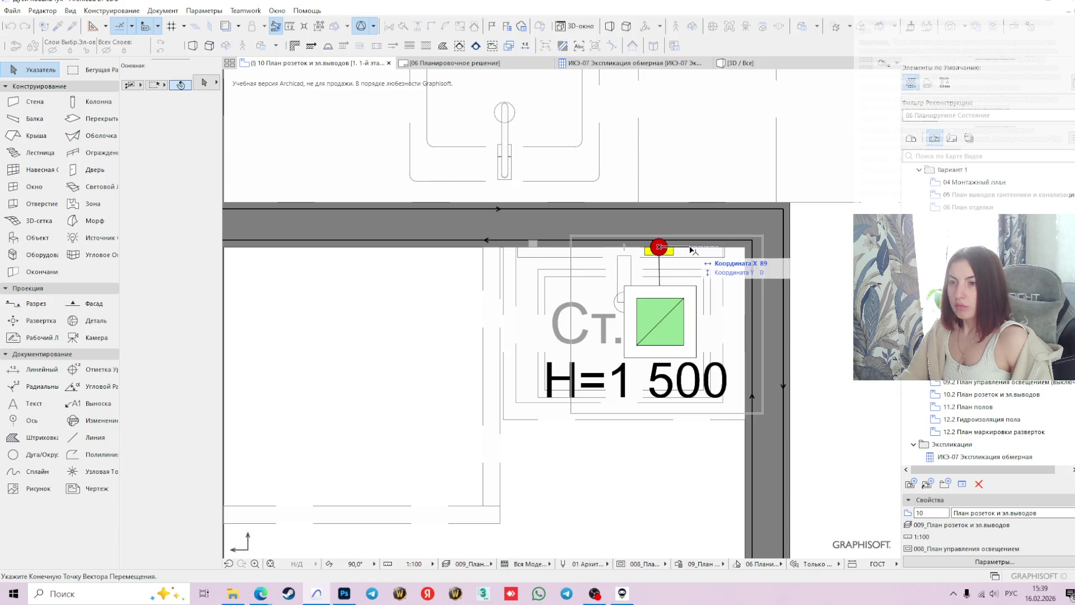
- Drop the copied H=1 500 outlet 89 mm right of the original and check its settings
left_click(691, 250)
left_click(711, 309)
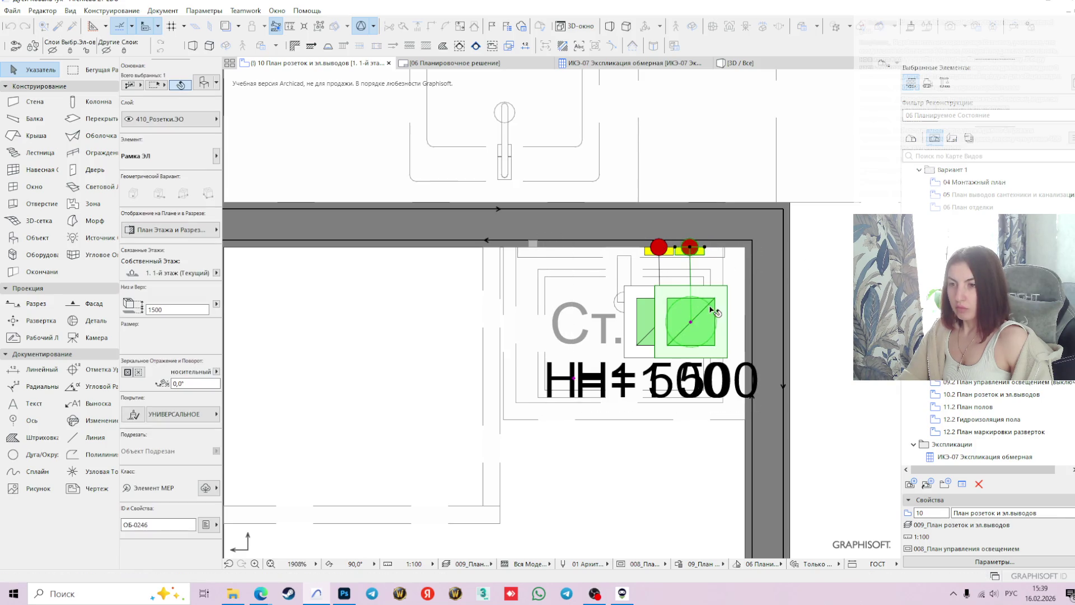
key("ctrl+t")
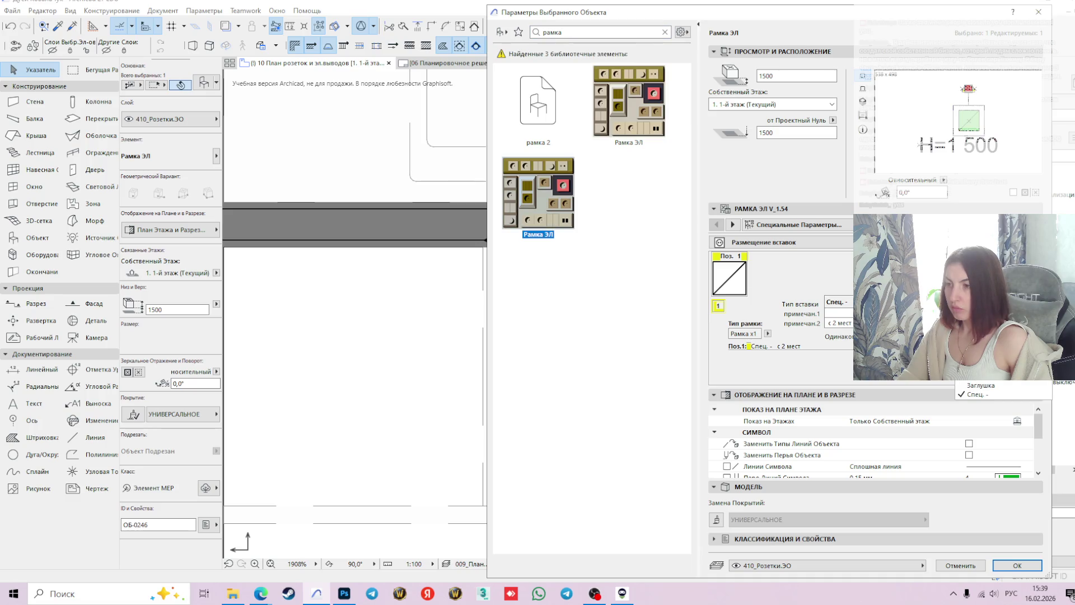
left_click(960, 564)
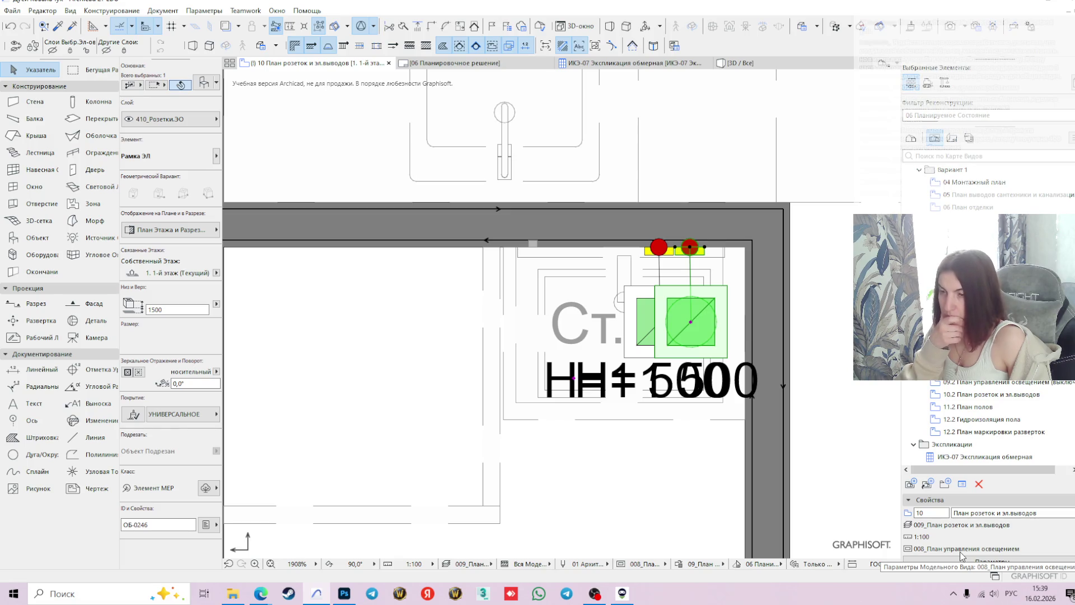
scroll(718, 307, "down", 3)
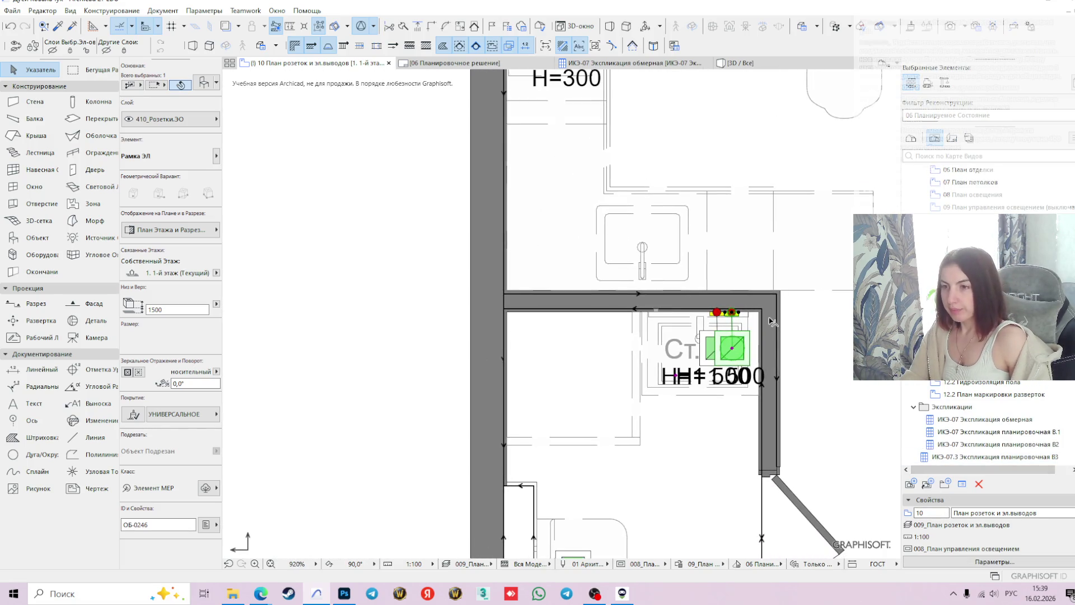
- Rotate the copied outlet by -90 degrees about its wall point
scroll(717, 306, "up", 2)
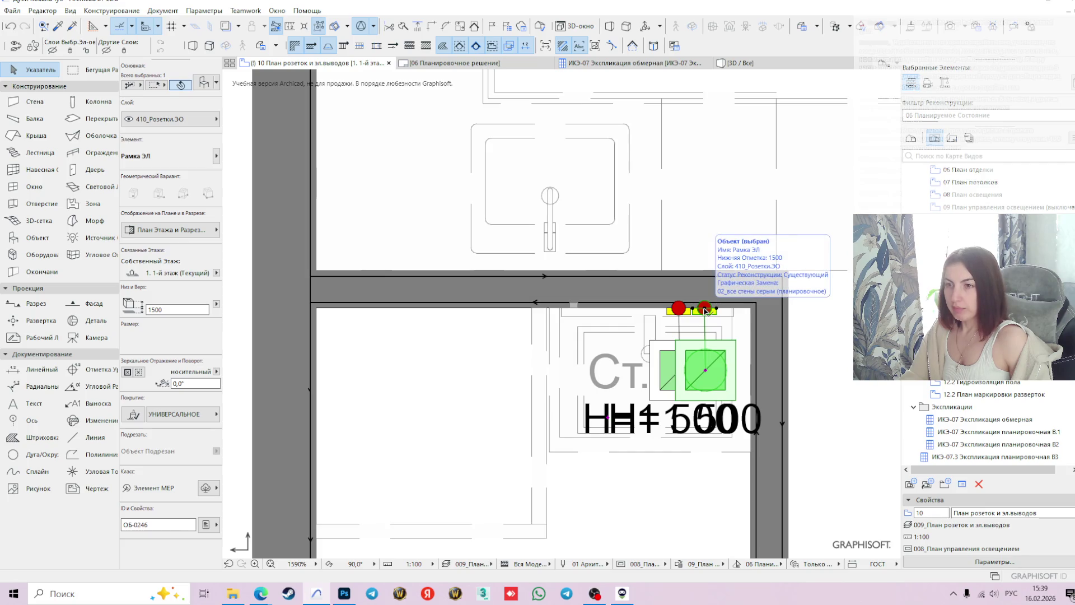
left_click(706, 309)
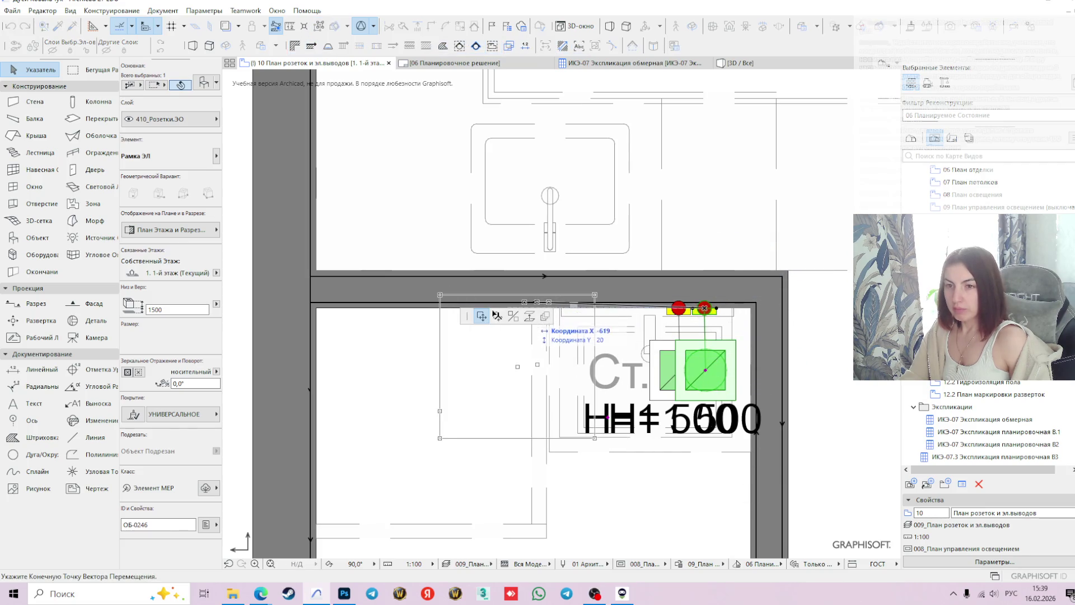
left_click(704, 309)
left_click(738, 309)
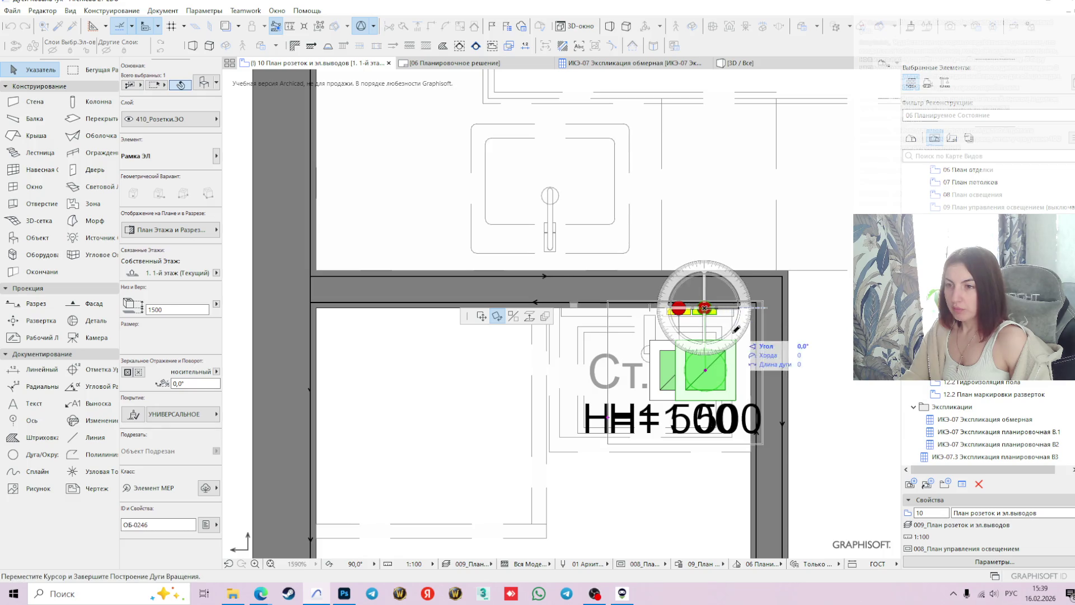
left_click(705, 358)
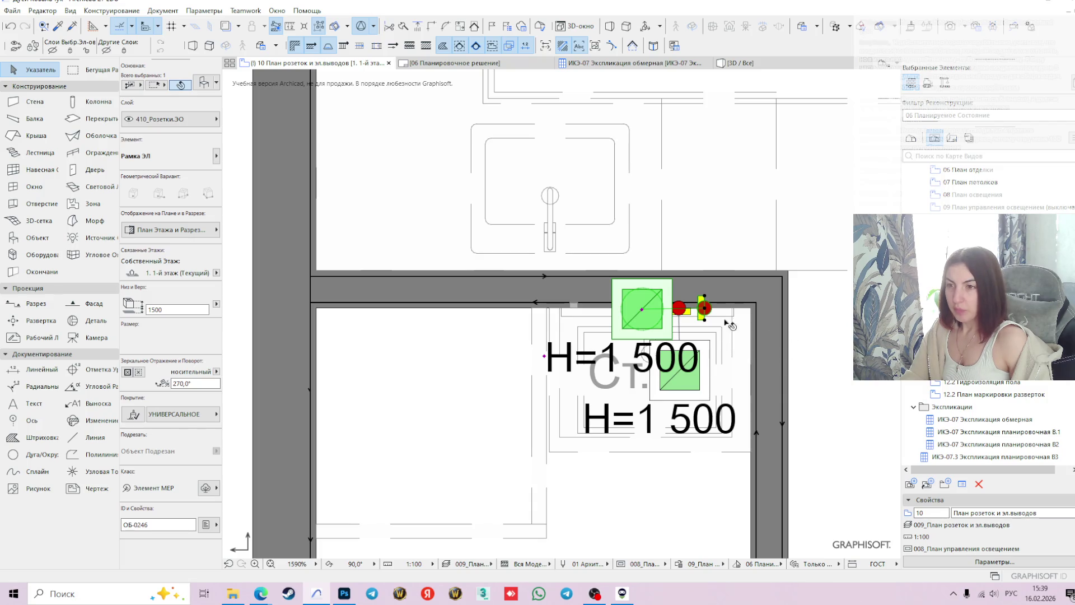
- Move the rotated copy right along the top wall and down onto the right wall
scroll(725, 325, "up", 2)
left_click(548, 302)
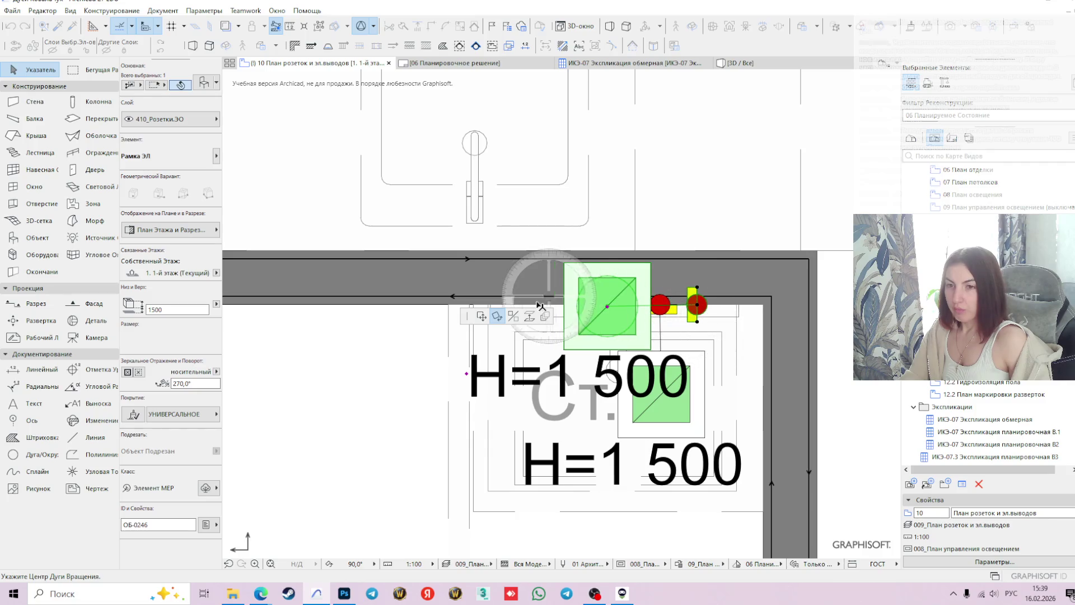
left_click(481, 316)
scroll(773, 305, "up", 2)
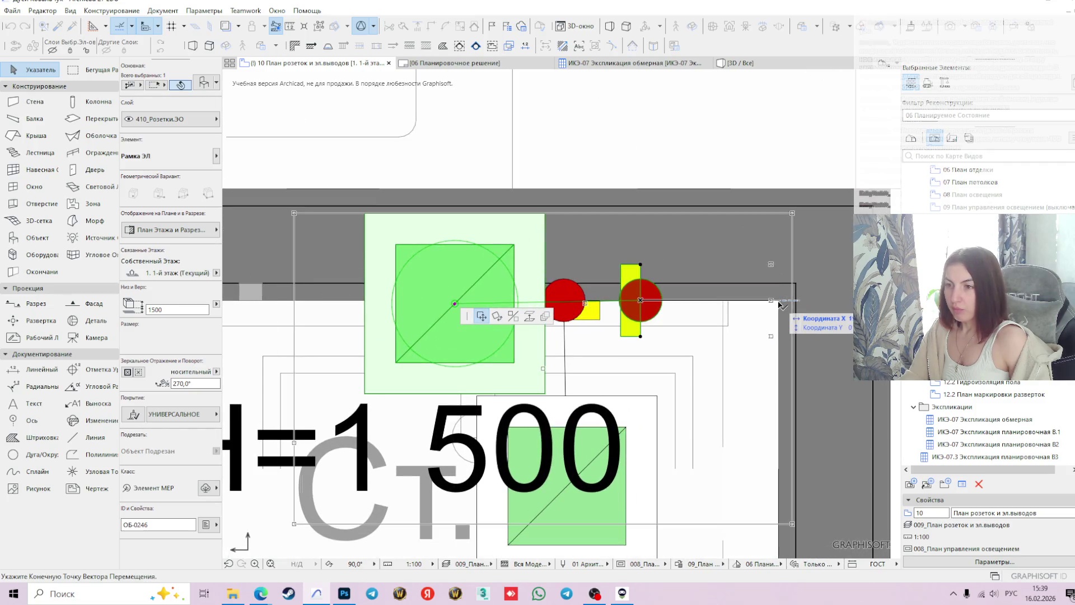
left_click(779, 302)
left_click(779, 302)
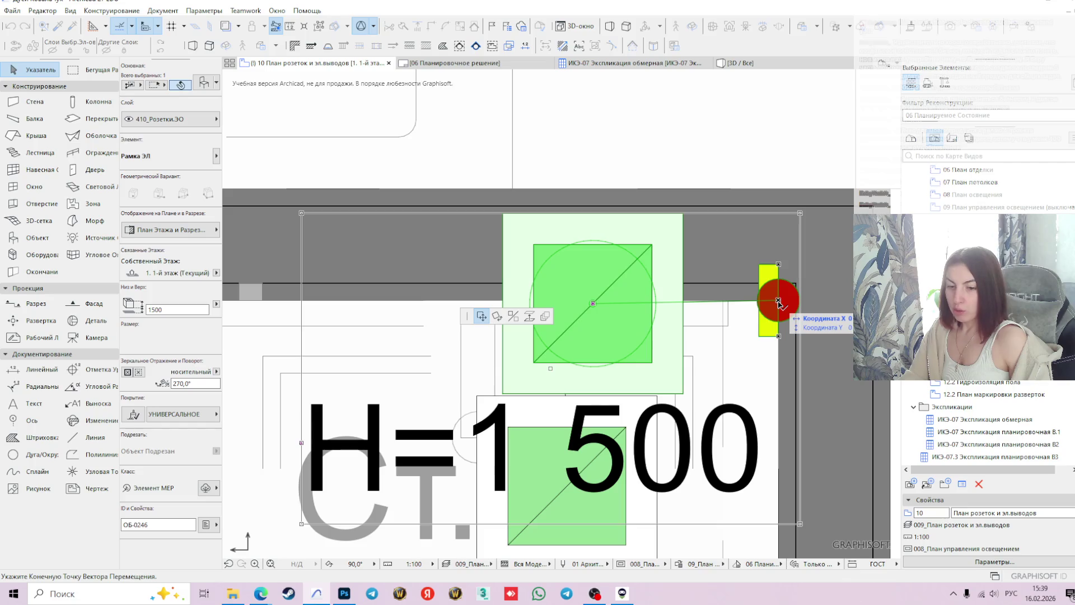
scroll(778, 302, "down", 2)
scroll(779, 303, "down", 1)
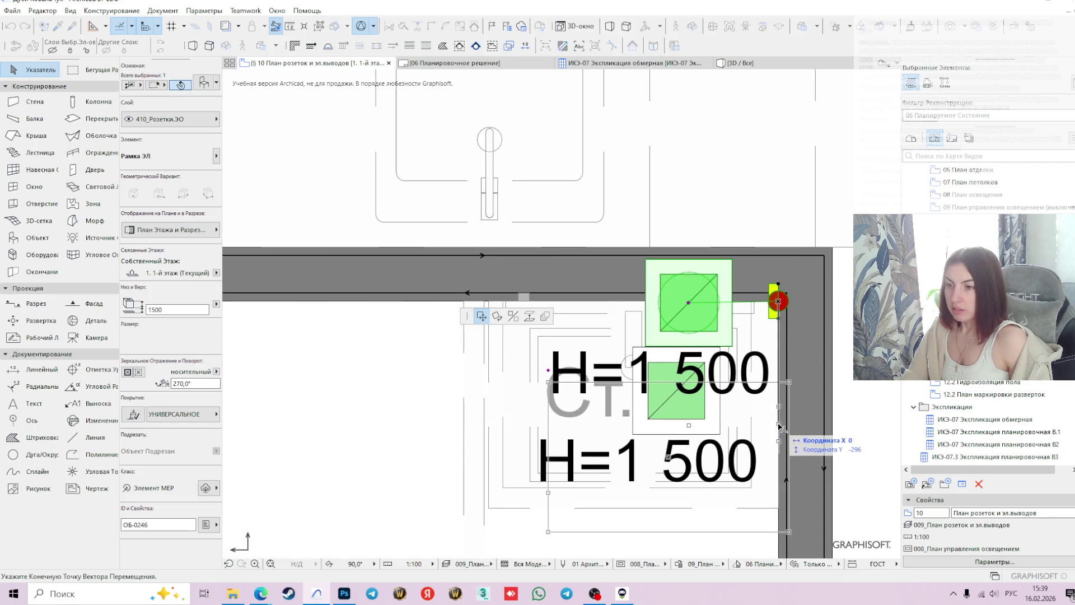
left_click(781, 428)
scroll(700, 335, "down", 4, "shift")
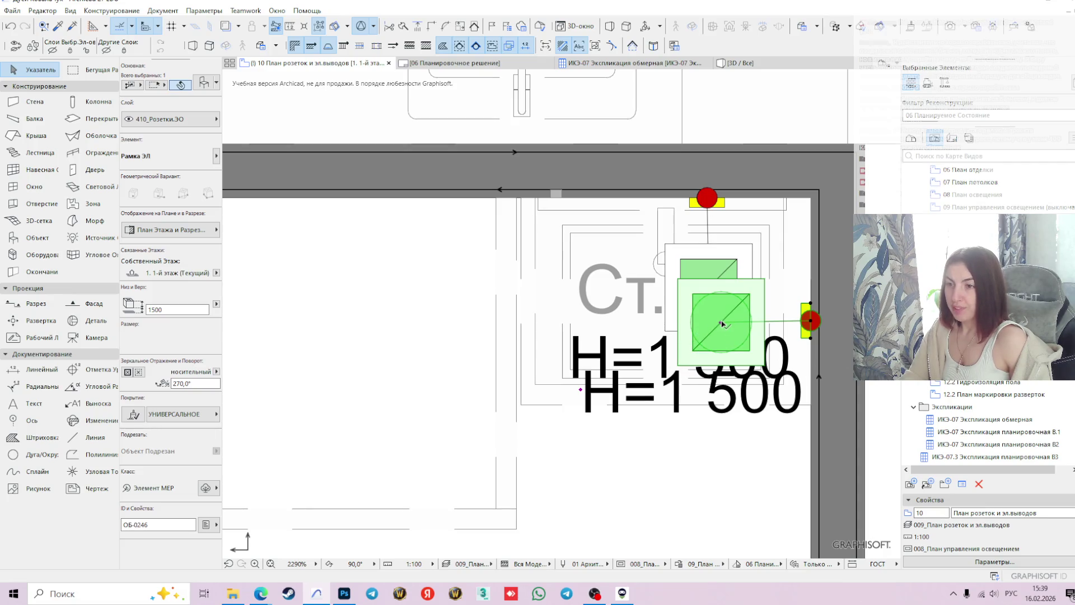
- Stretch the lower socket down and reposition its H=1 500 label
left_click(720, 323)
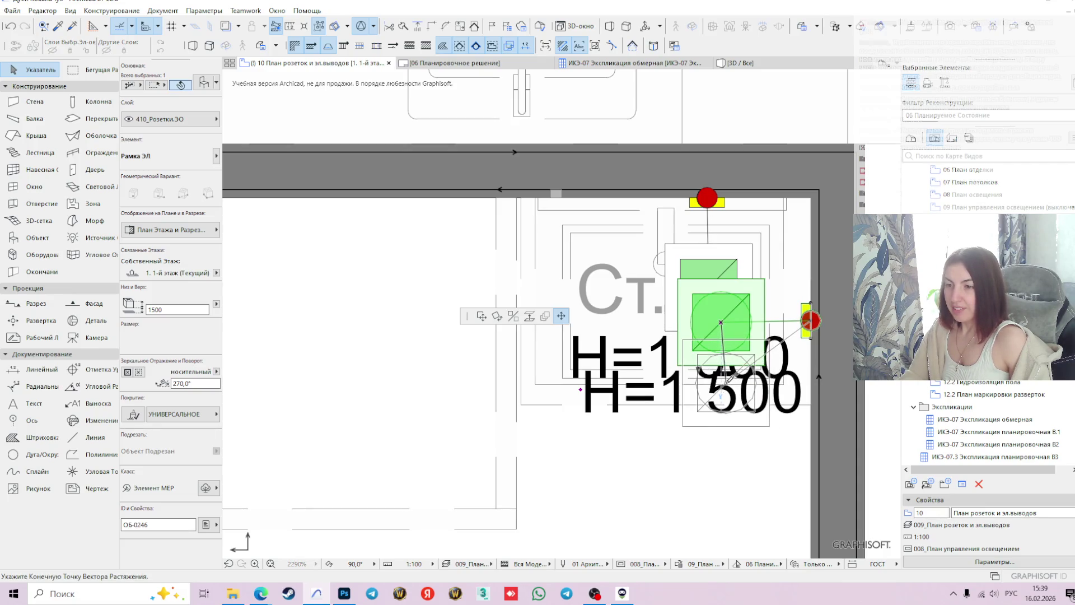
left_click(726, 383)
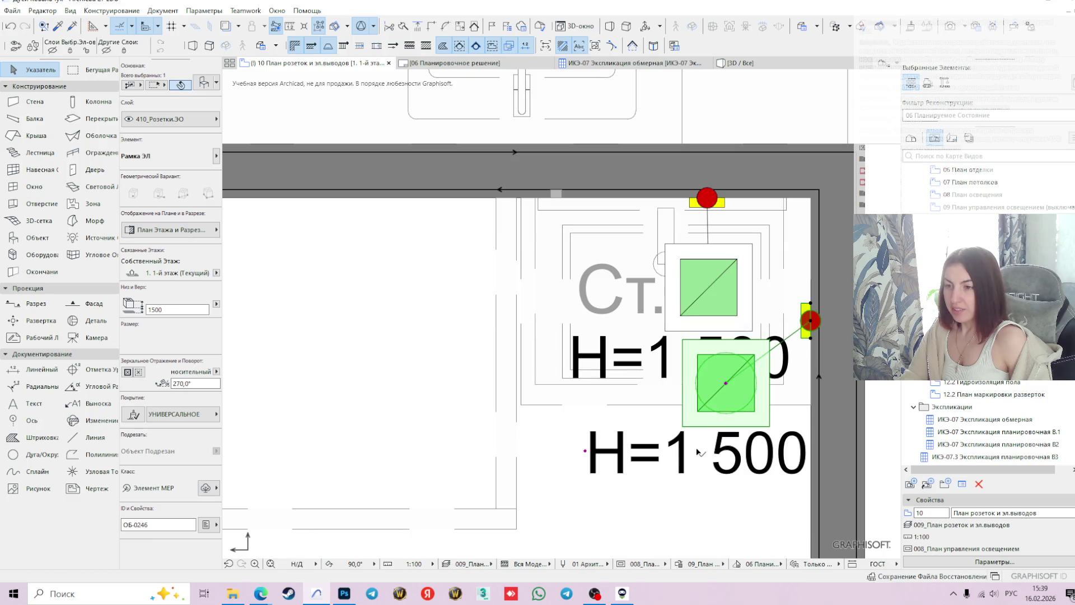
left_click(586, 451)
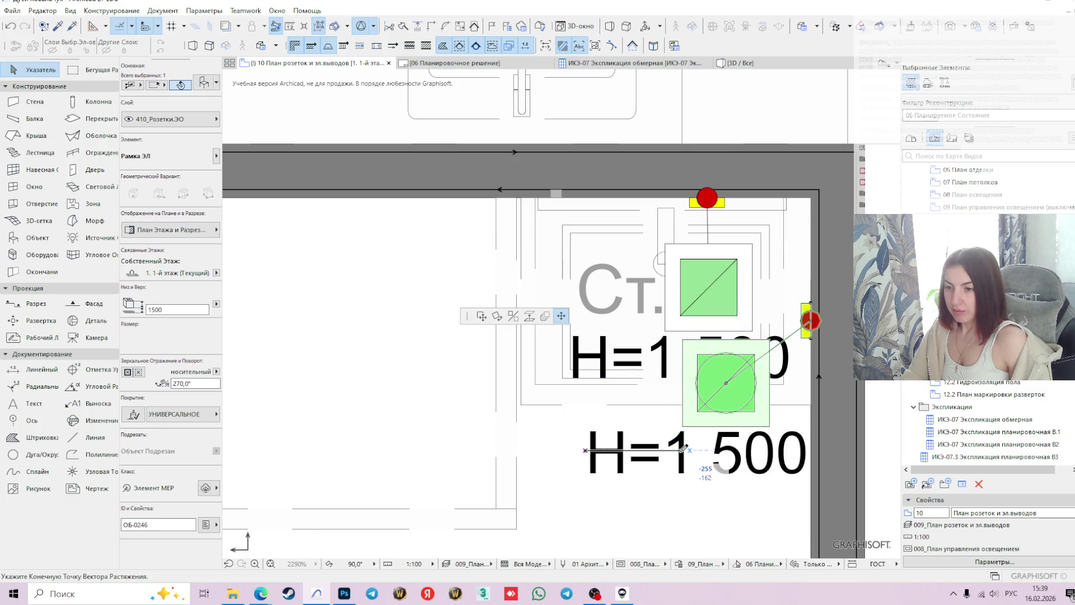
left_click(686, 448)
scroll(717, 369, "down", 5)
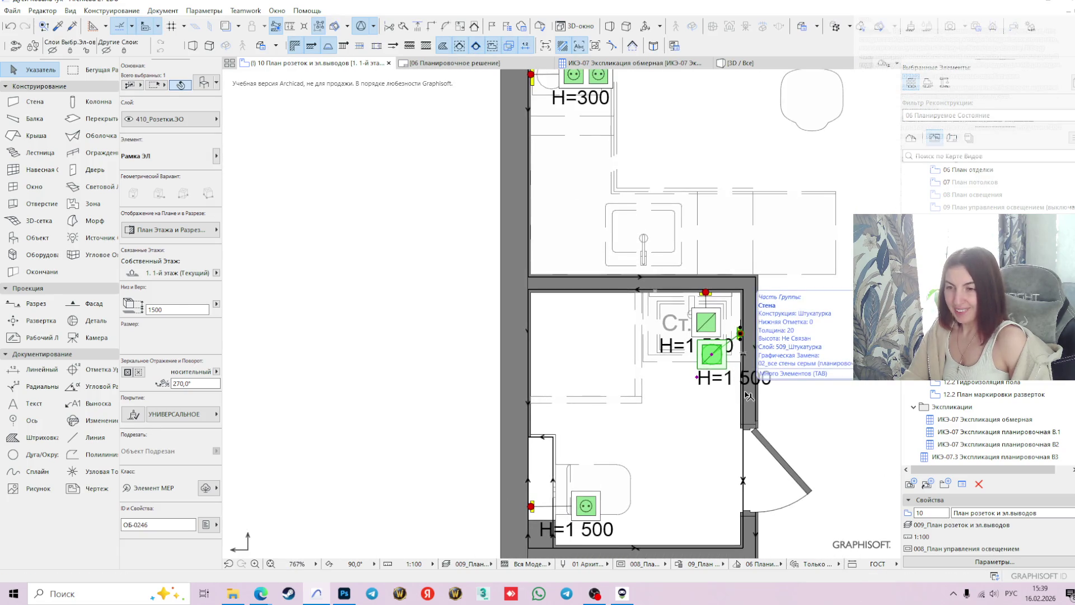
scroll(738, 337, "up", 4)
- Shift the upper socket up toward the top wall
left_click(675, 301)
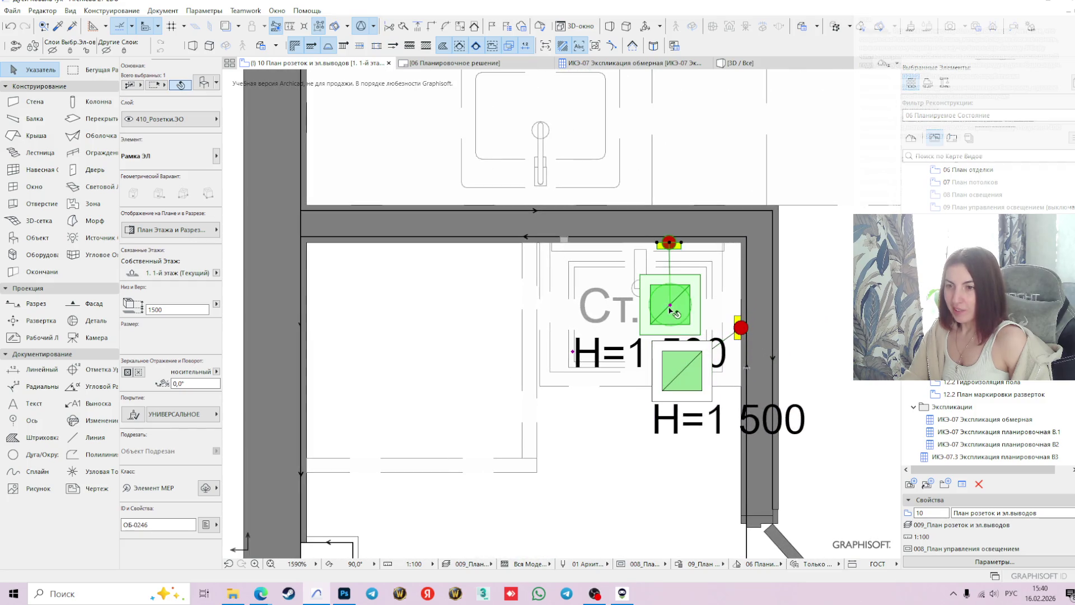
scroll(706, 352, "up", 2)
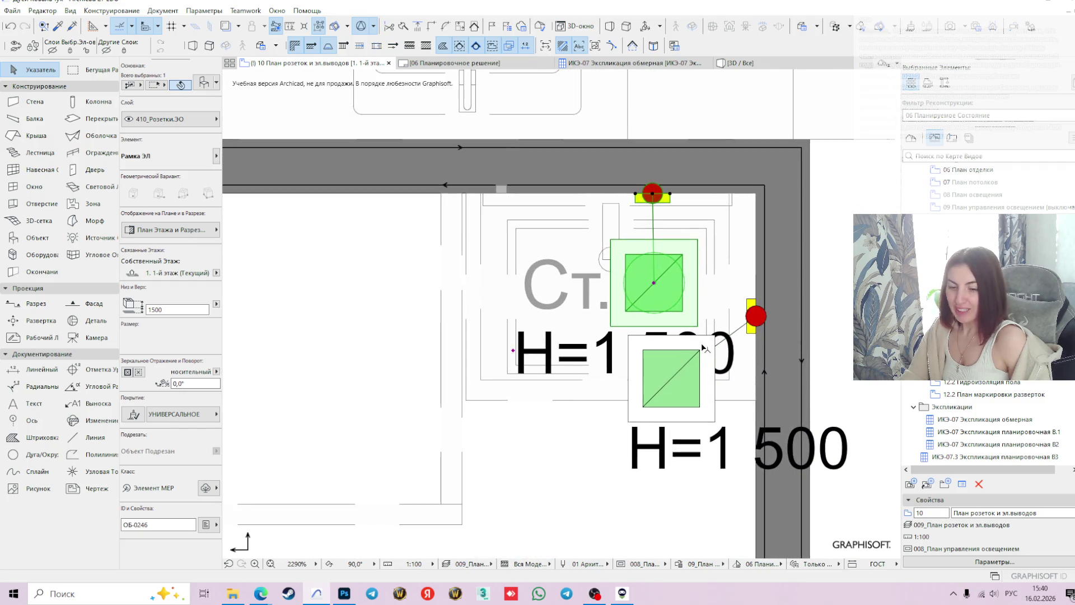
left_click(654, 282)
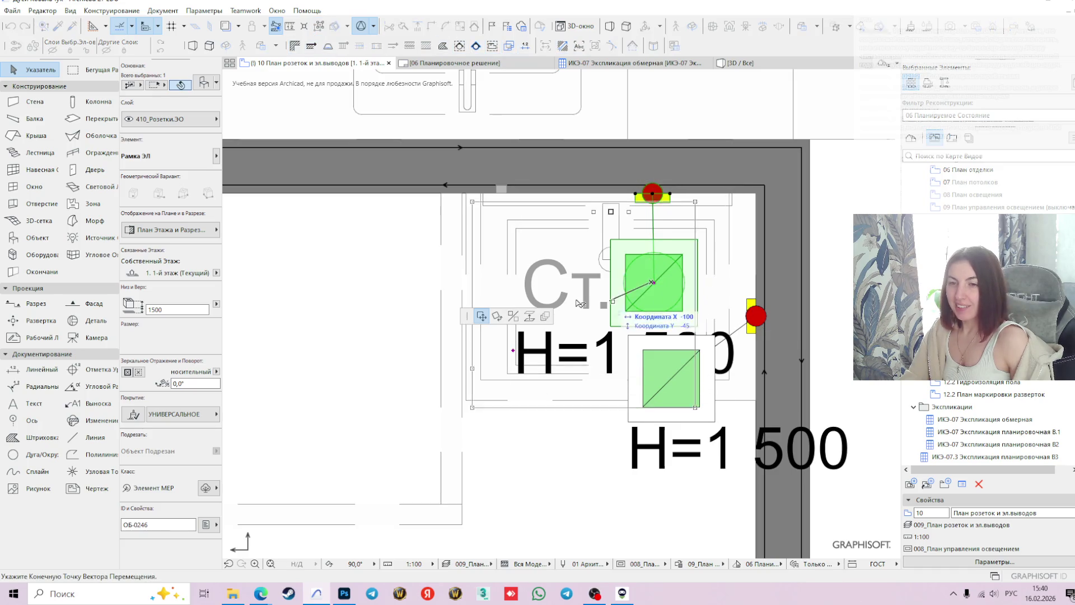
key("Escape")
left_click(653, 285)
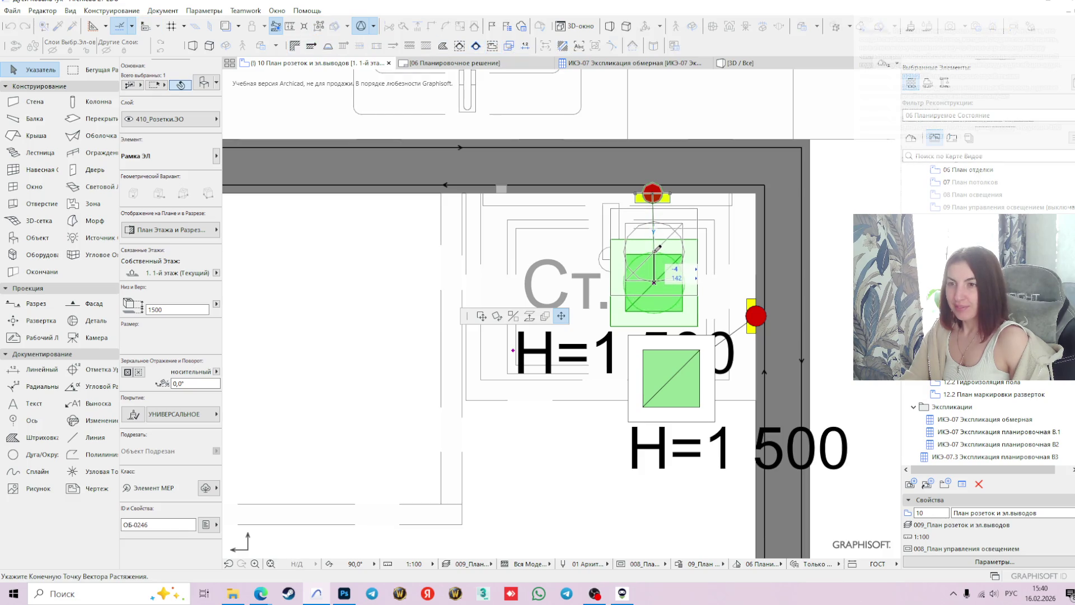
left_click(654, 256)
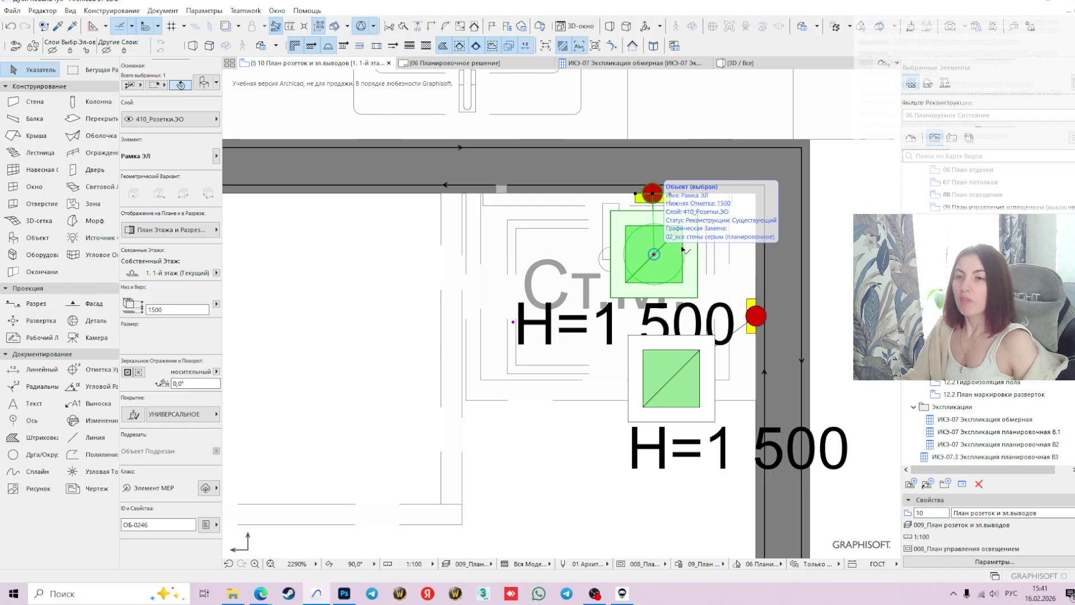
left_click(673, 380)
scroll(673, 380, "down", 1)
scroll(674, 380, "down", 1)
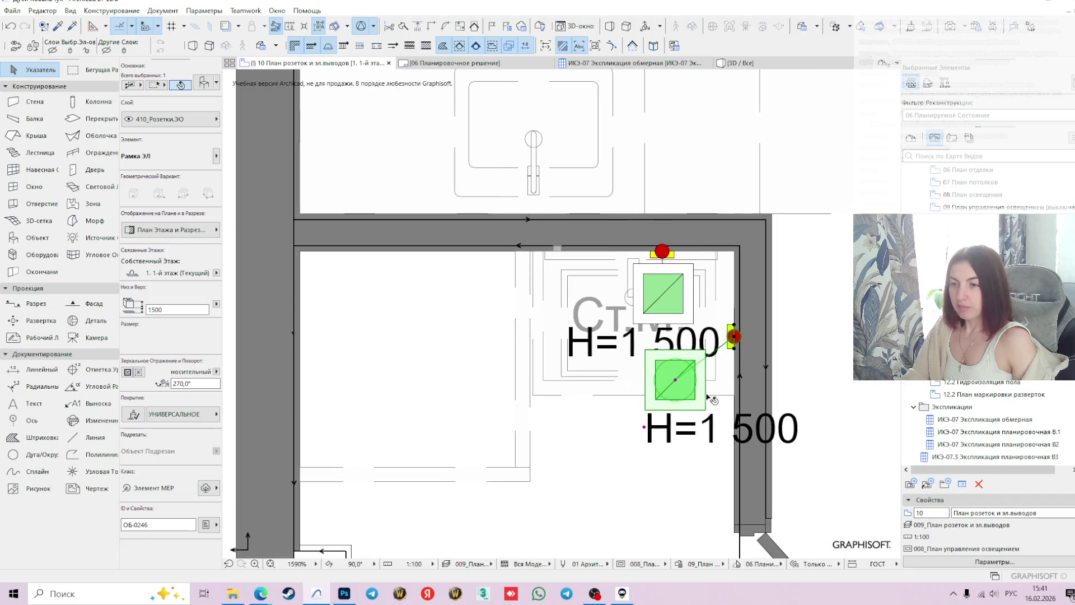
- Make the lower socket a Розетка 220V с 2 мест at height 300
scroll(674, 380, "down", 1)
left_click(205, 84)
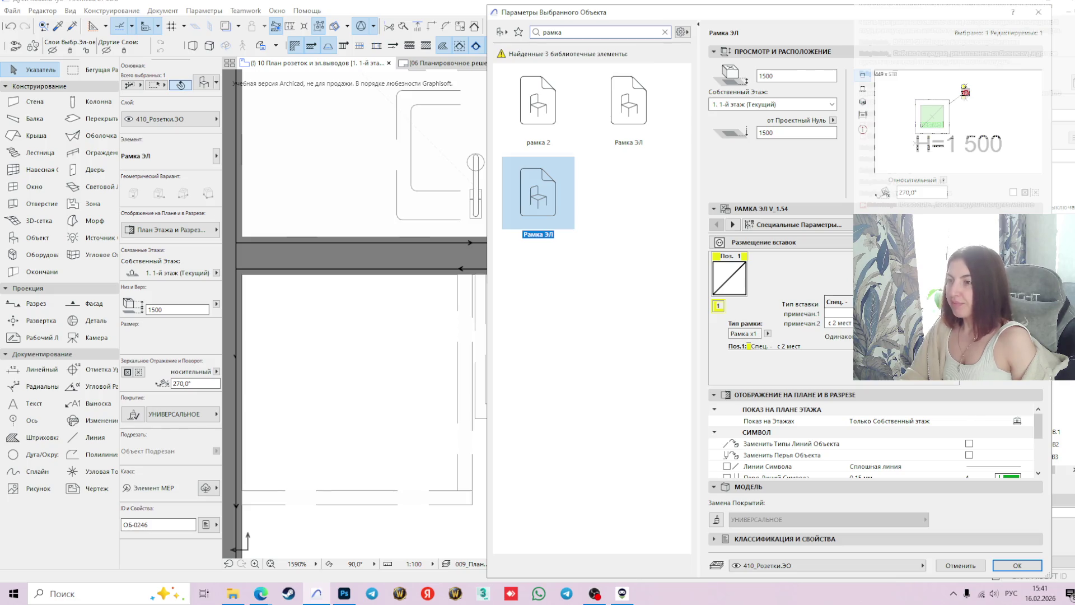
left_click(985, 374)
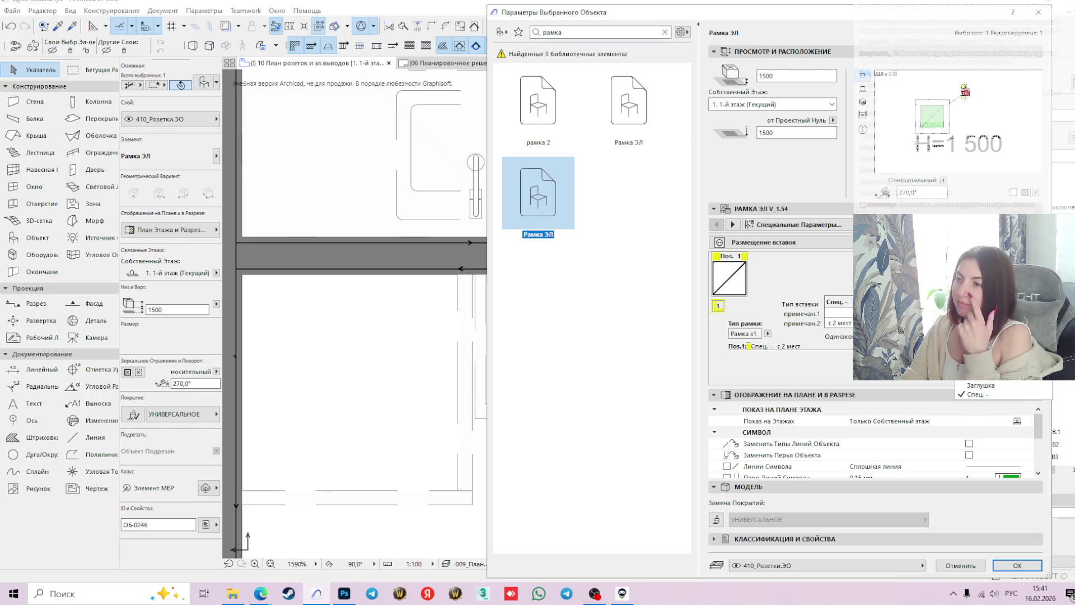
left_click(1002, 367)
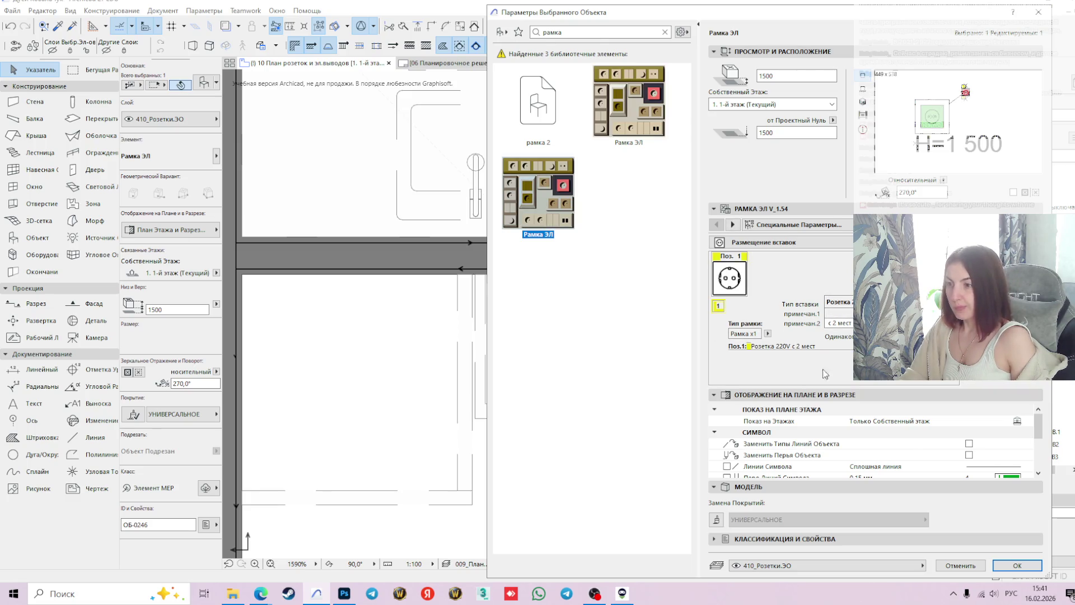
left_click(778, 75)
type("30")
key("Return")
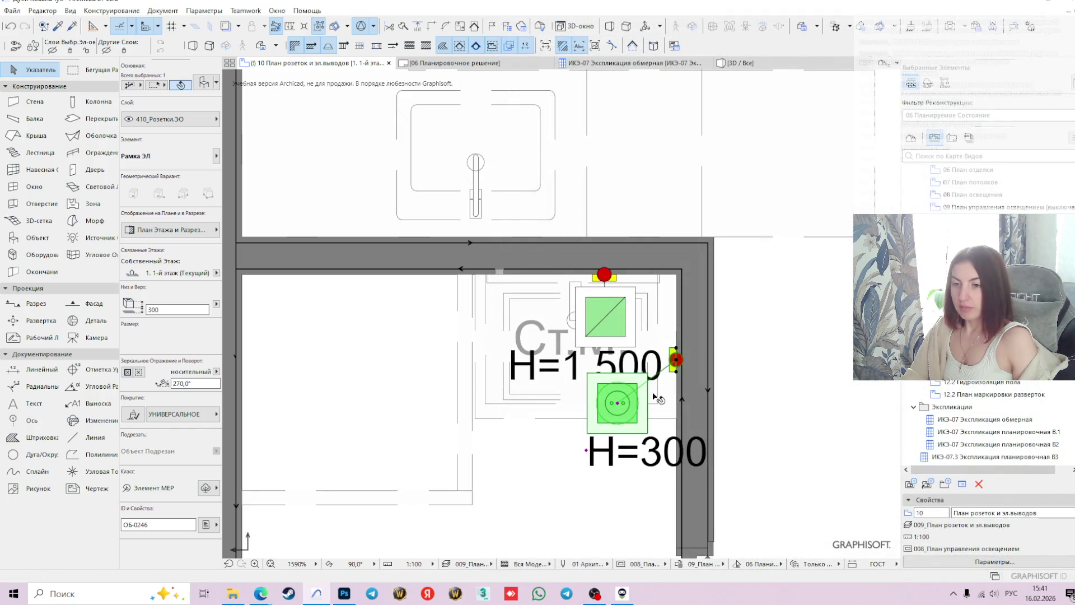
- Select both the upper H=1 500 socket and the H=300 socket
scroll(652, 349, "down", 3)
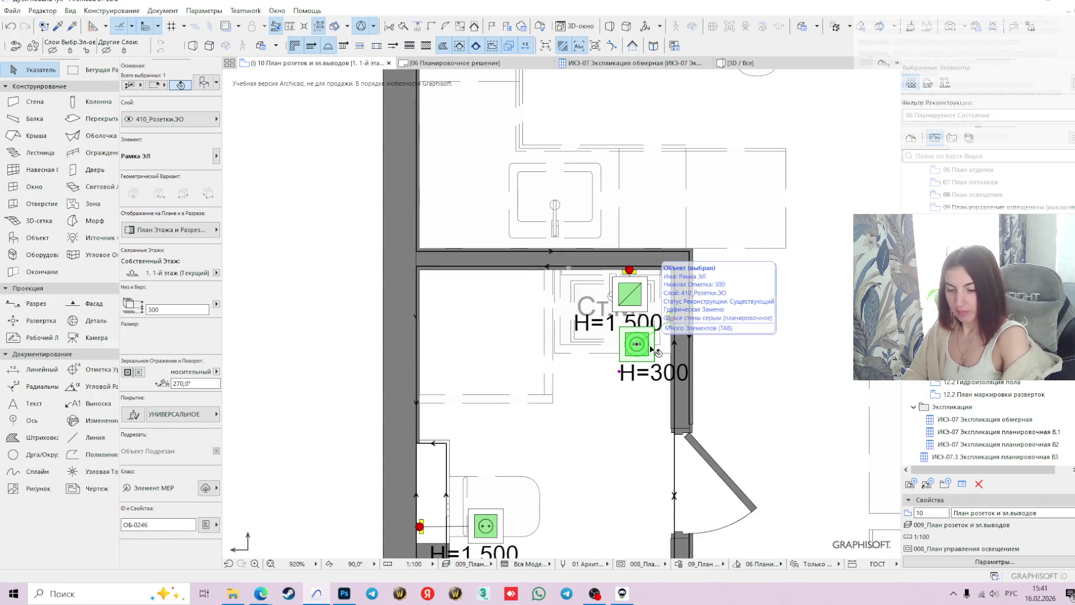
key("XF86AudioLowerVolume")
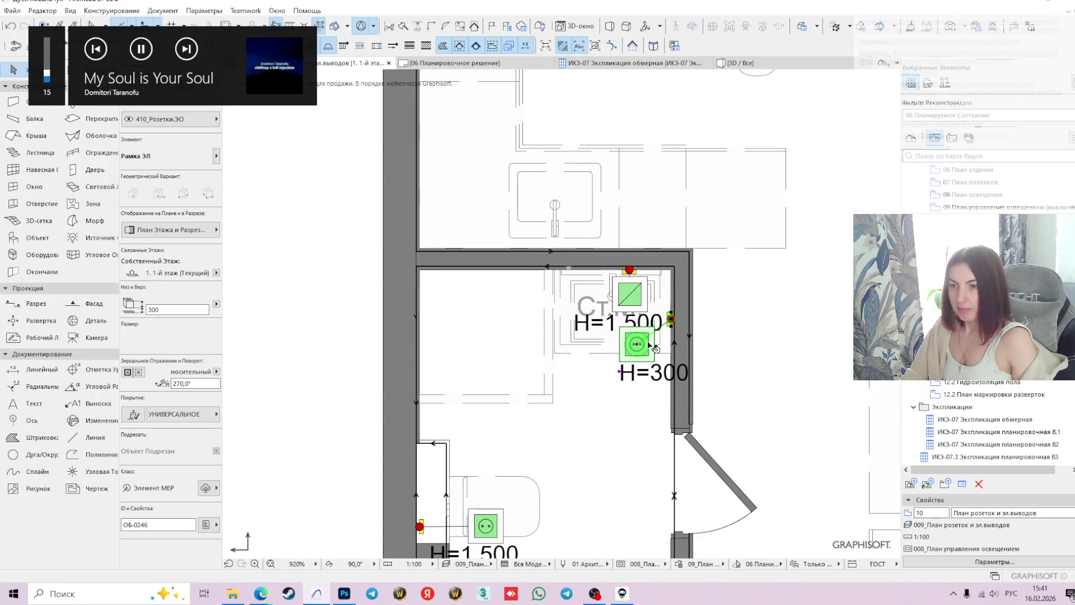
scroll(648, 343, "up", 3)
left_click(629, 347)
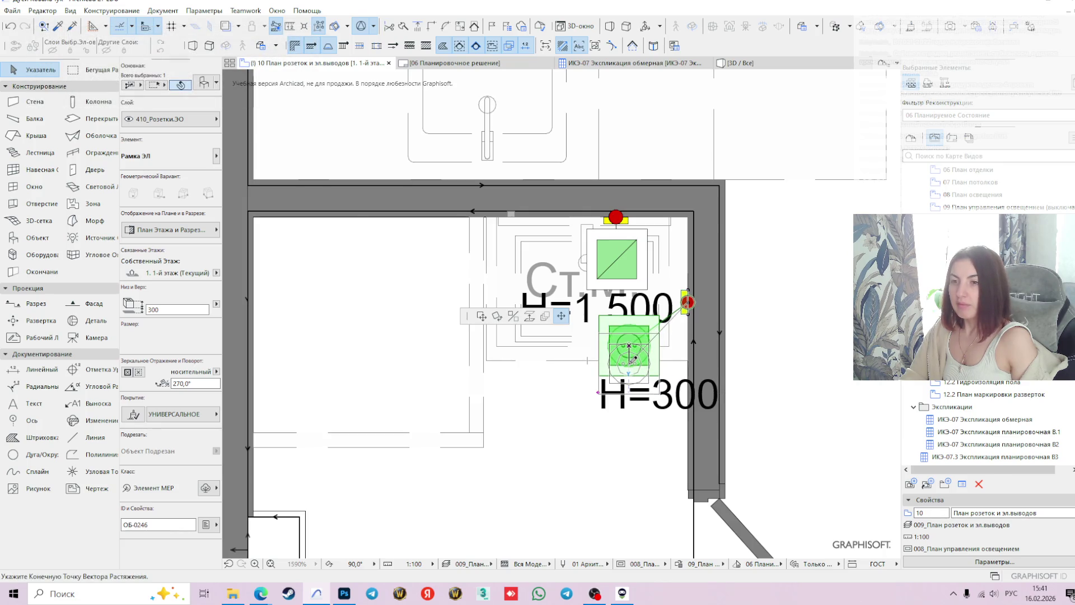
key("Escape")
scroll(648, 317, "down", 3)
left_click(644, 315)
middle_click_drag(645, 353, 692, 336)
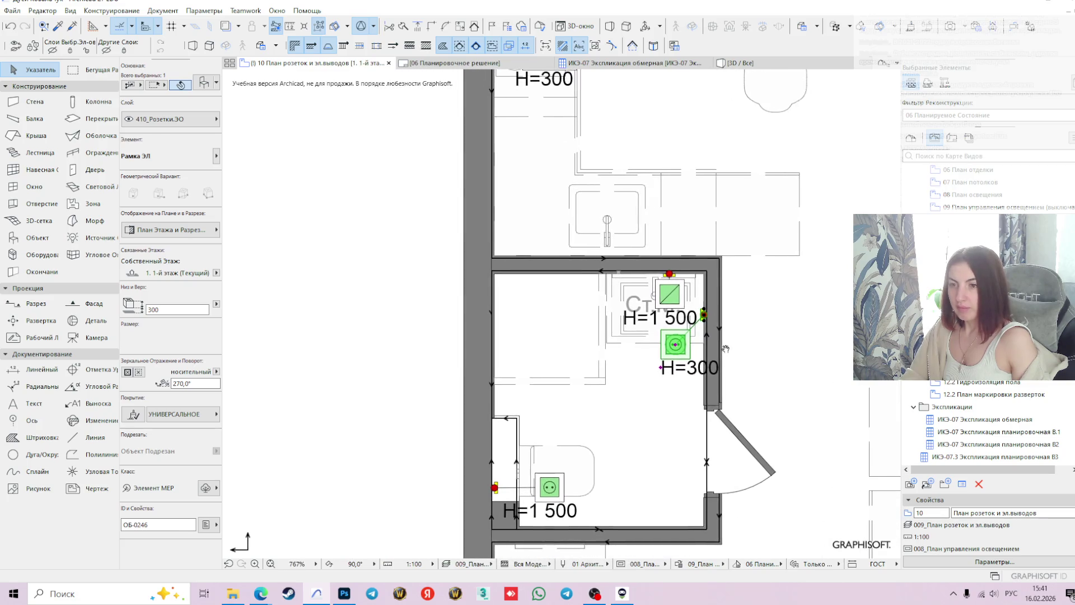
left_click(677, 348, "shift")
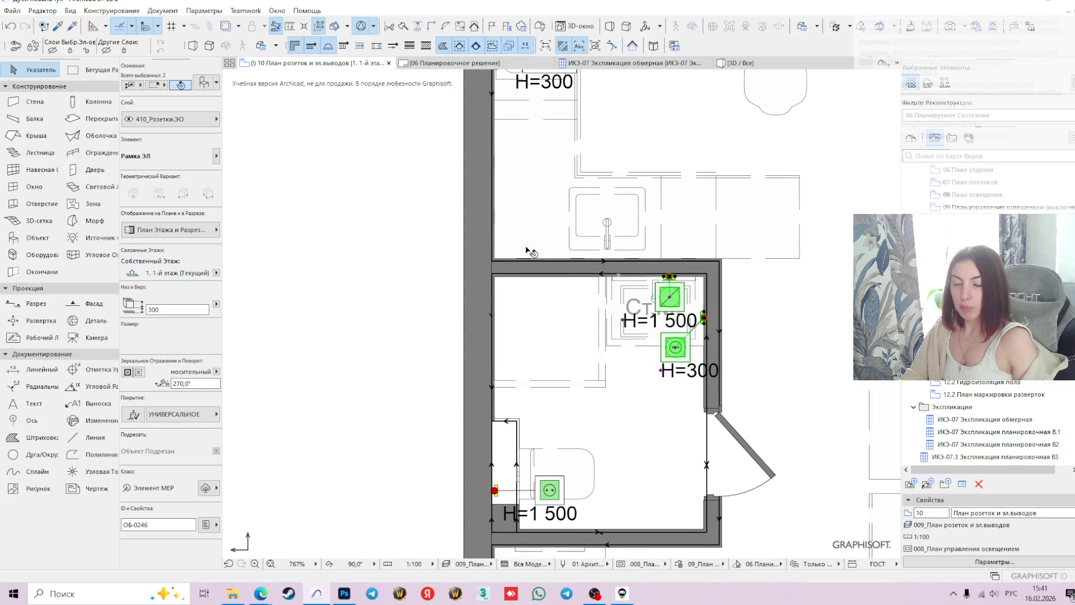
left_click(202, 84)
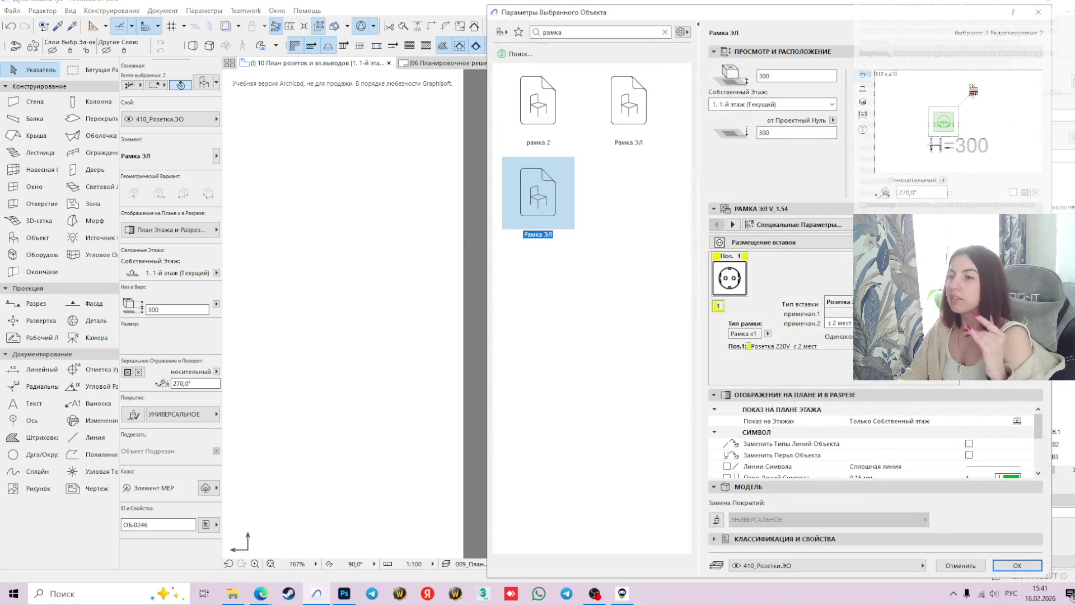
left_click(797, 225)
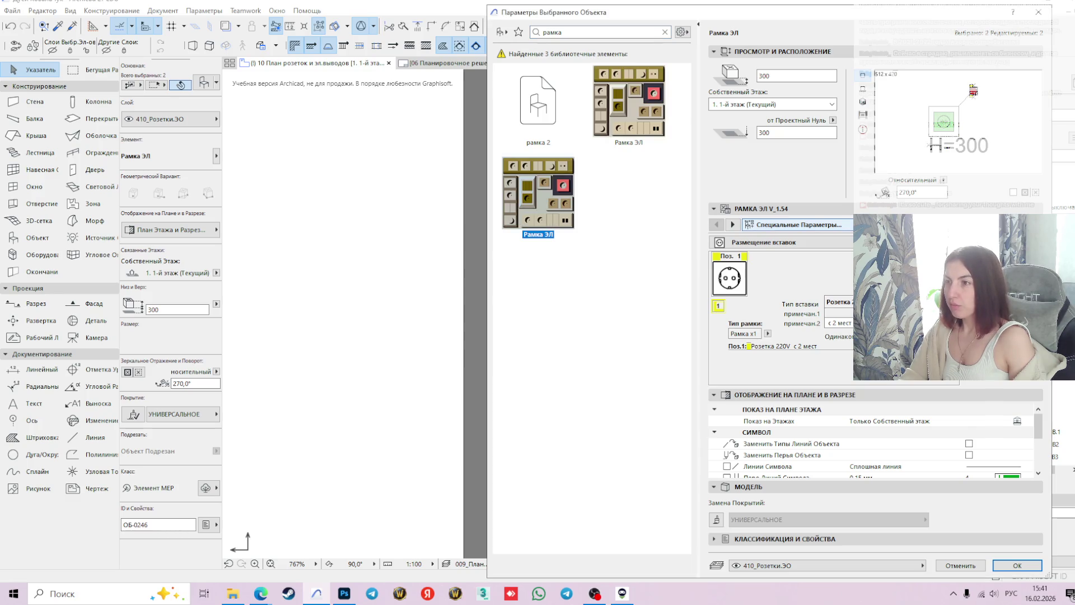
left_click(733, 224)
left_click(732, 224)
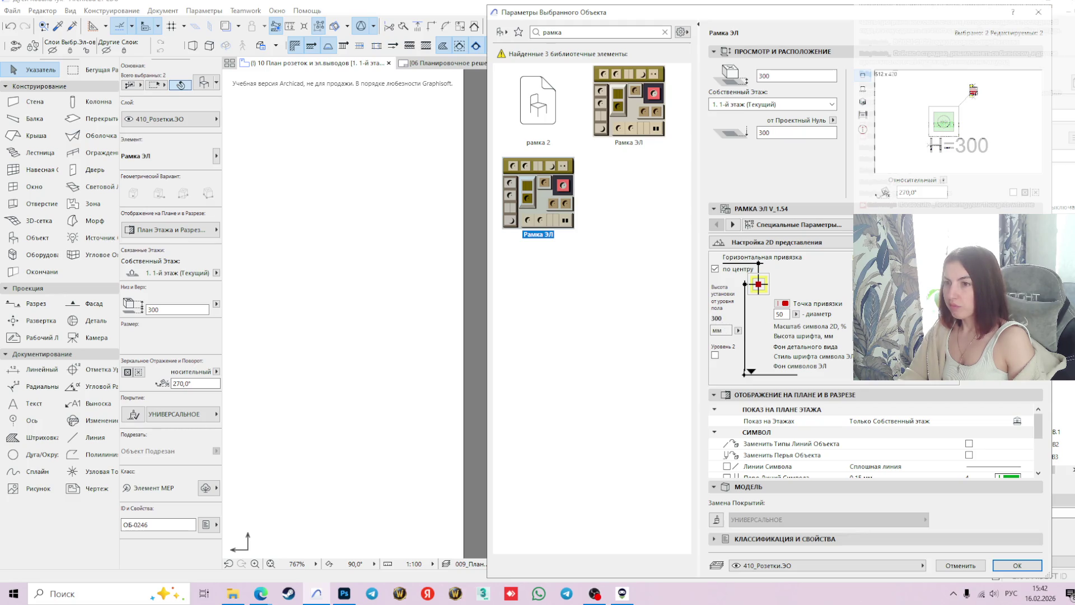
left_click(732, 224)
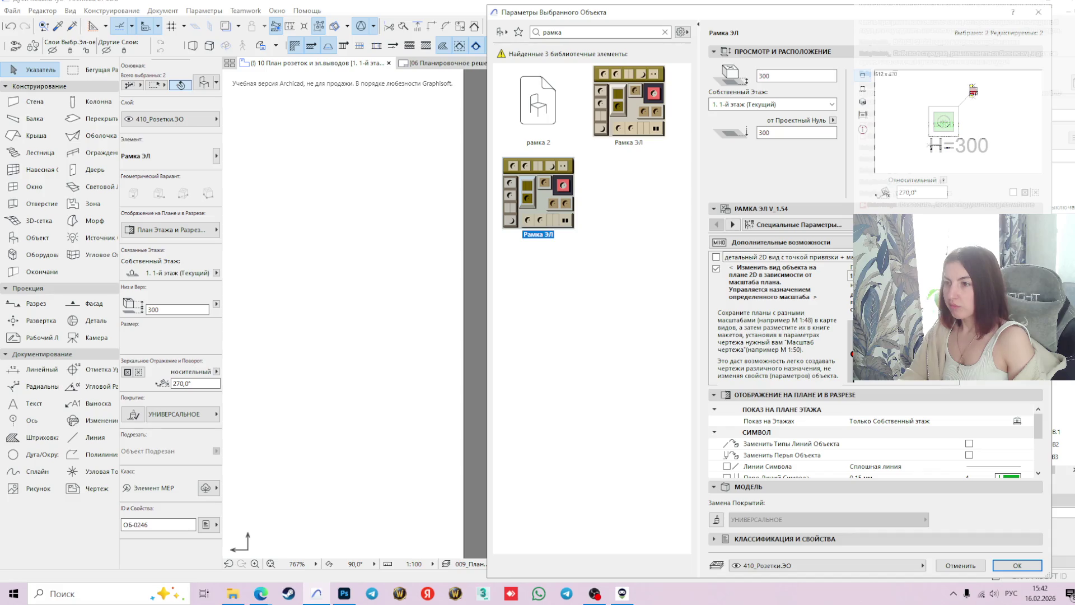
left_click(732, 224)
left_click(732, 224)
left_click(732, 224)
left_click(733, 224)
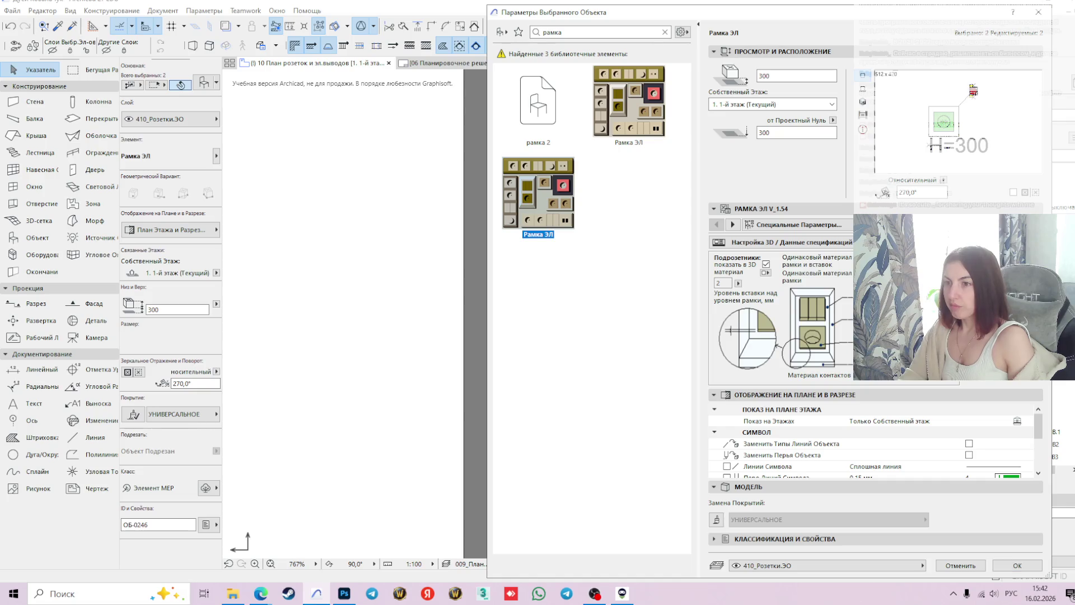
left_click(732, 224)
left_click(733, 224)
left_click(732, 224)
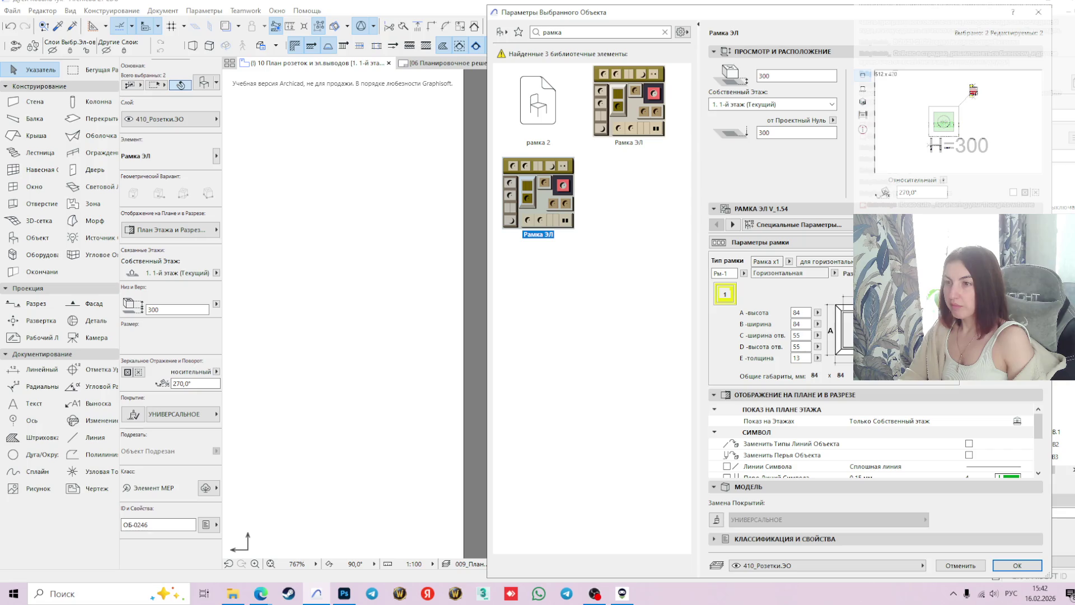
left_click(732, 224)
left_click(733, 224)
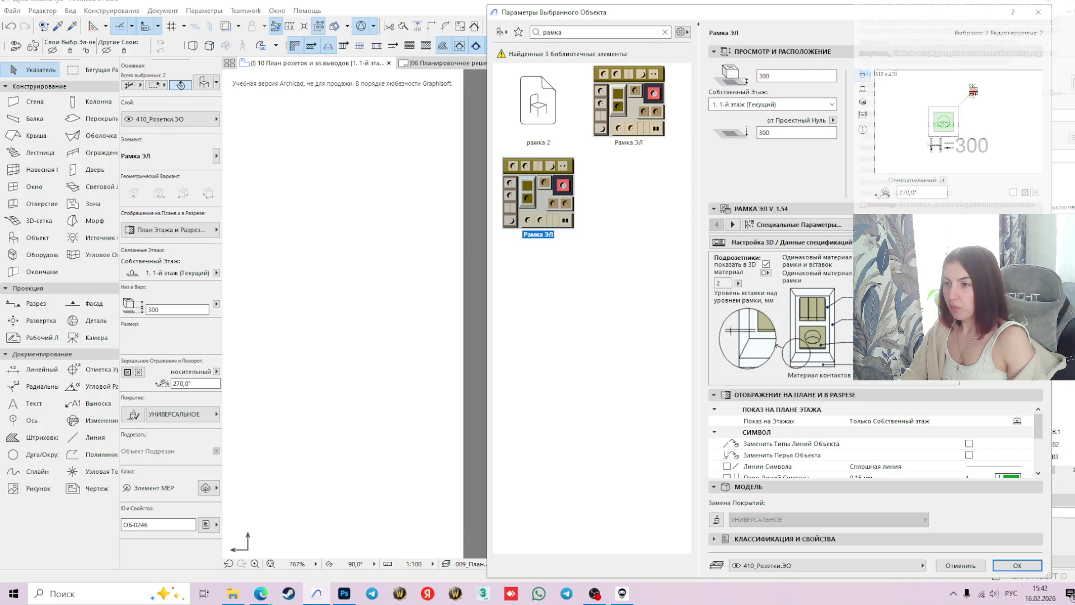
left_click(732, 224)
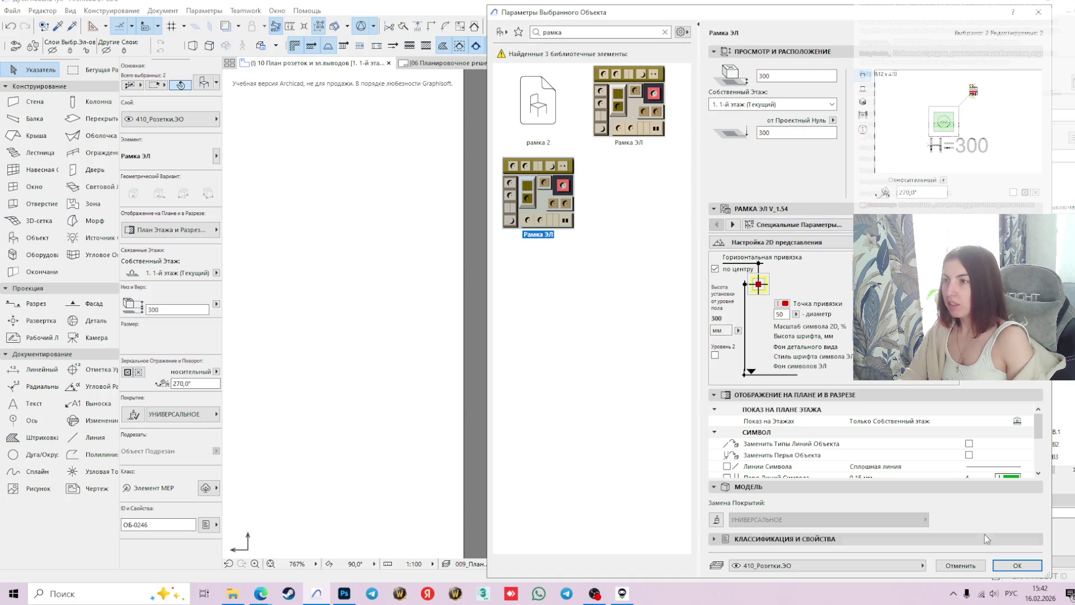
left_click(1011, 566)
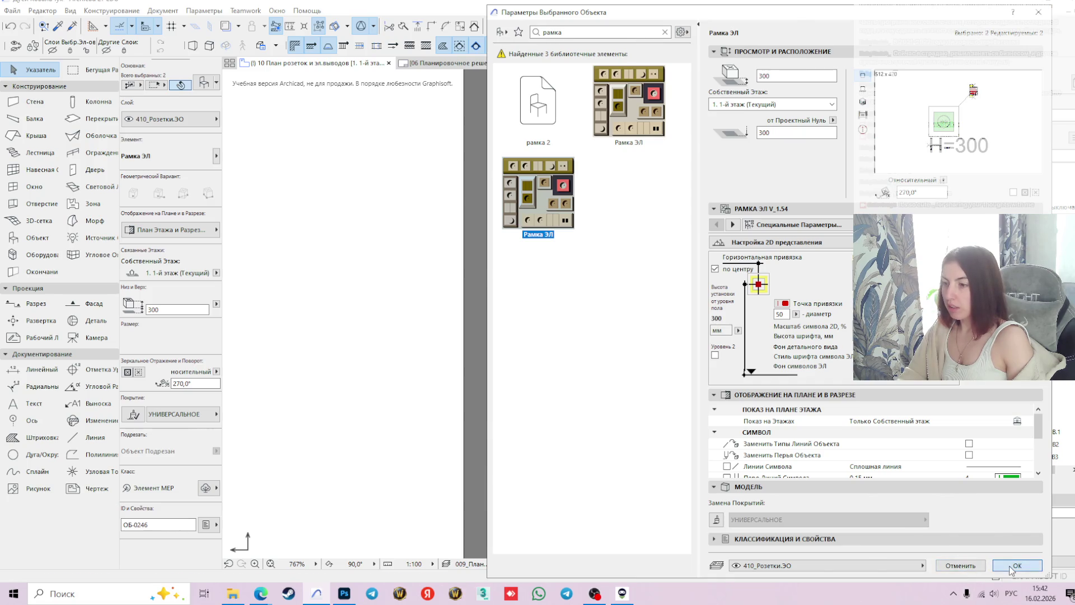
left_click(676, 347)
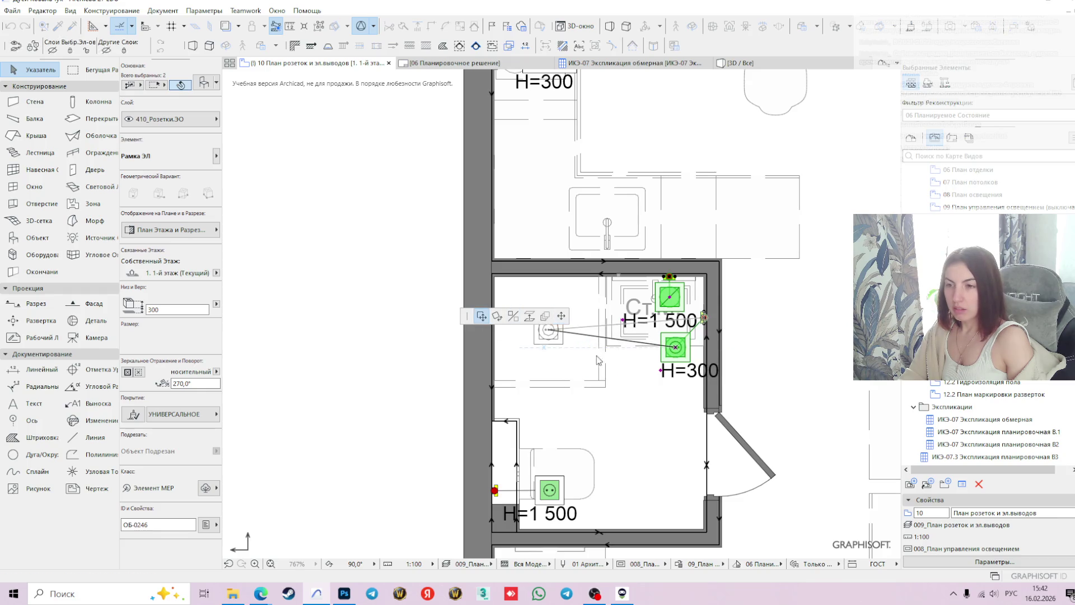
- Undo moving the H=300 socket out of the room, keeping it inside the bathroom
key("Escape")
left_click(676, 347)
left_click_drag(679, 352, 782, 353)
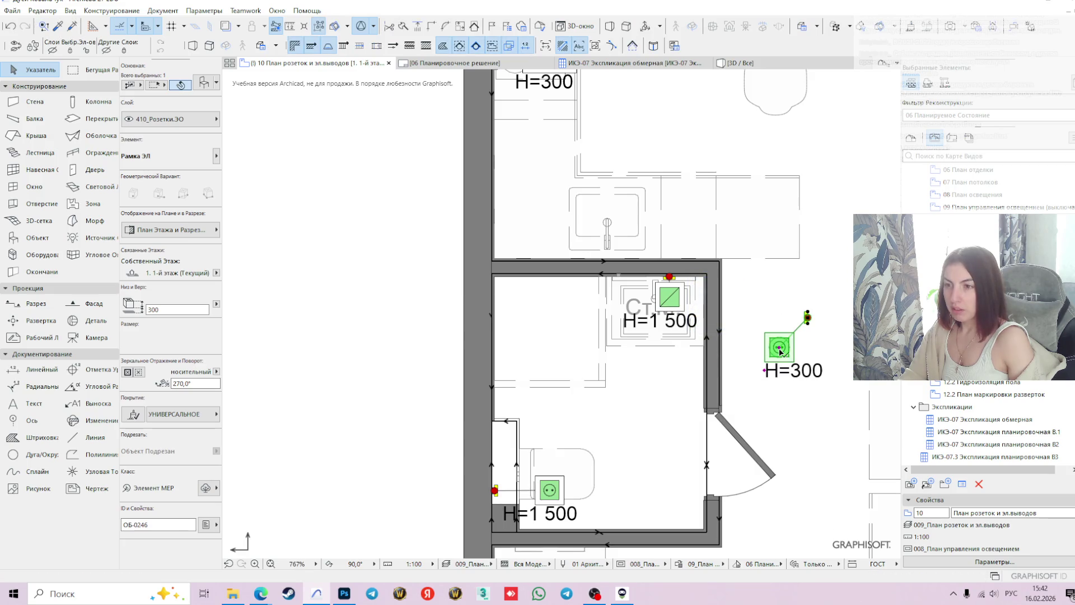
key("ctrl+z")
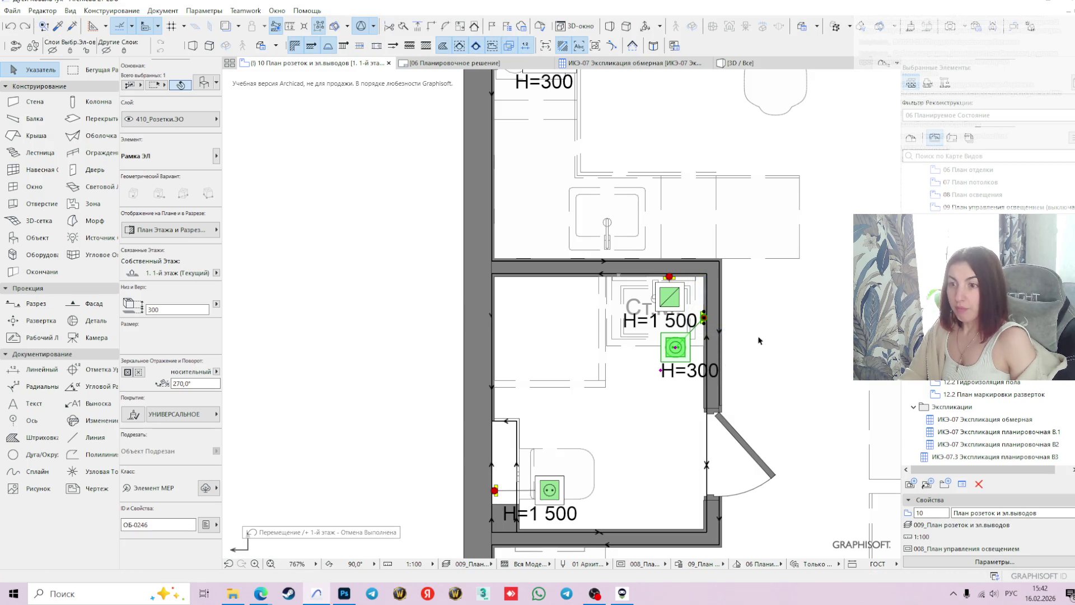
middle_click_drag(593, 504, 679, 416)
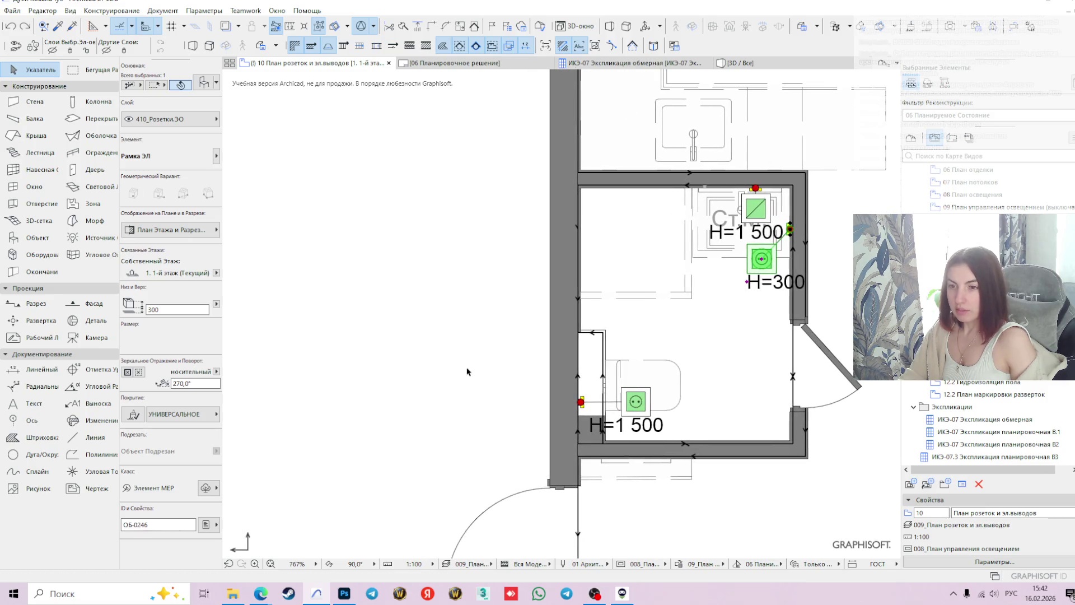
- Set the Object tool's layer to 401_Мебель by searching 'мебел'
left_click(467, 369)
left_click(28, 239)
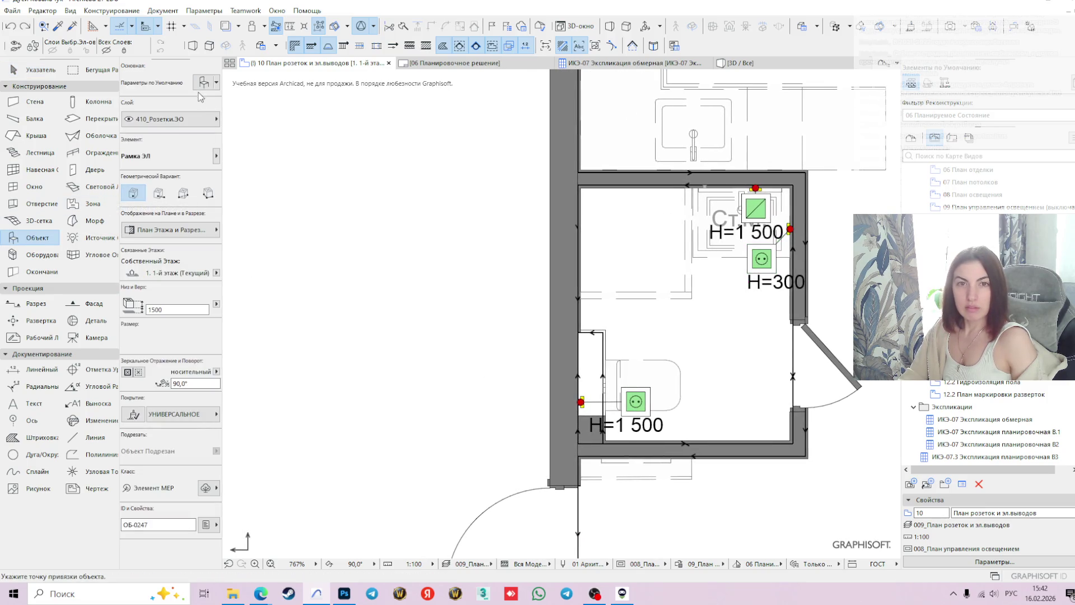
left_click(188, 127)
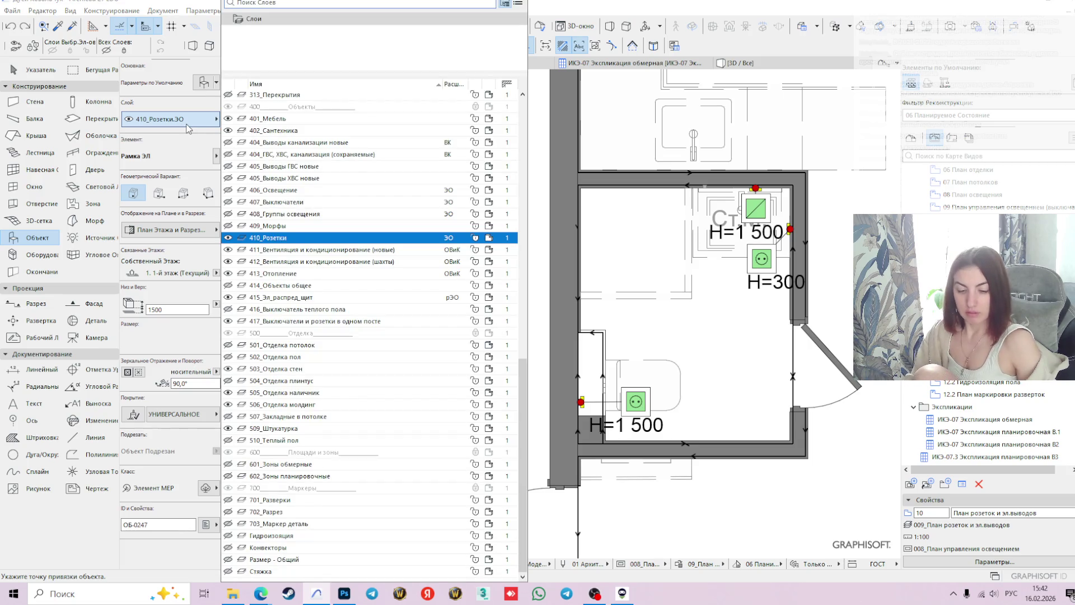
type("во")
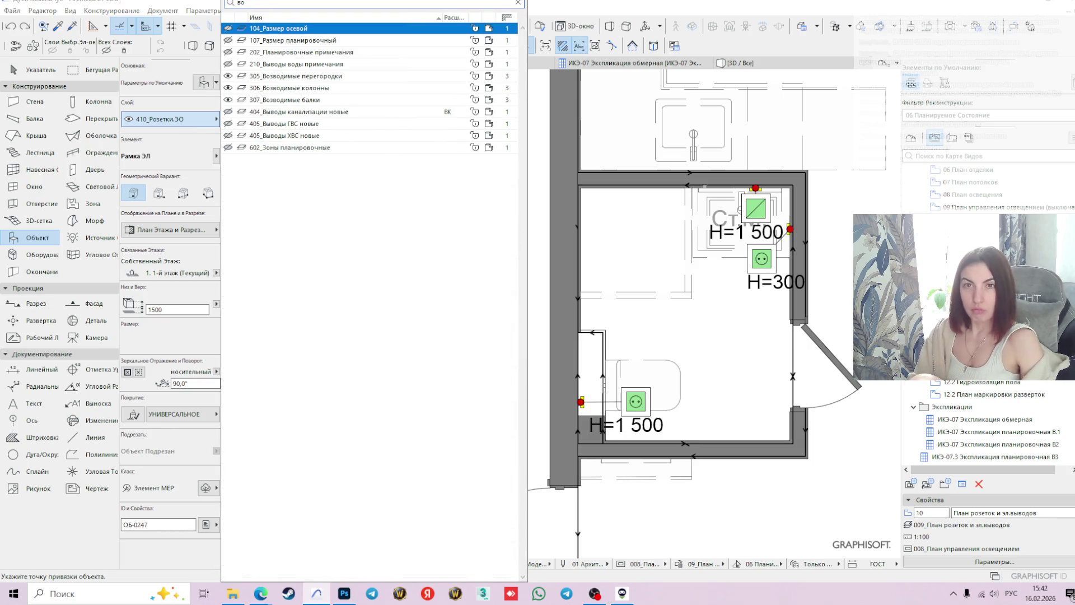
key("BackSpace")
key("BackSpace")
type("мебел")
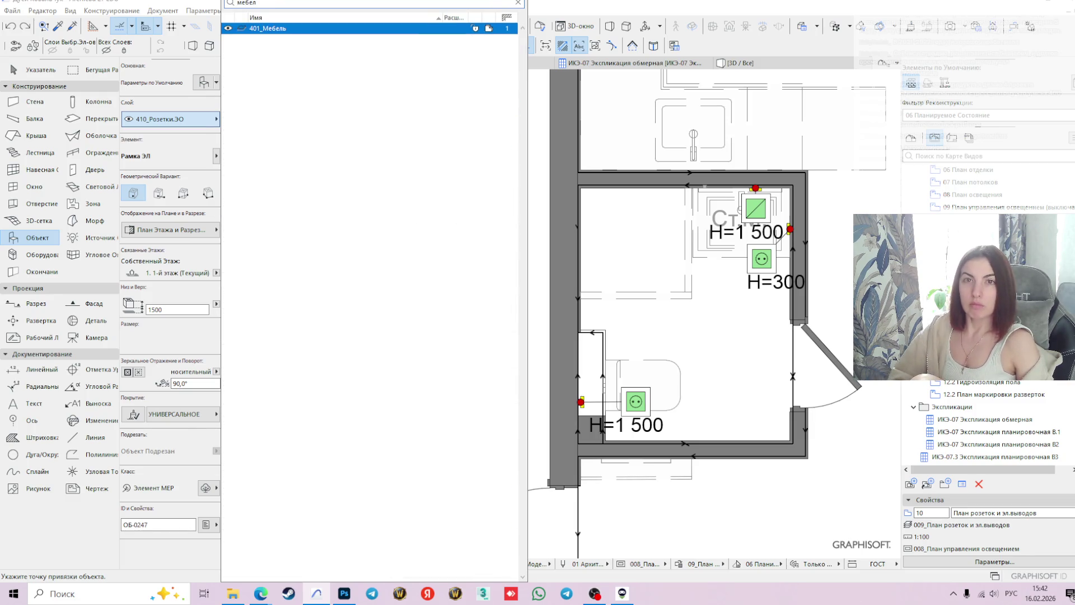
left_click(300, 28)
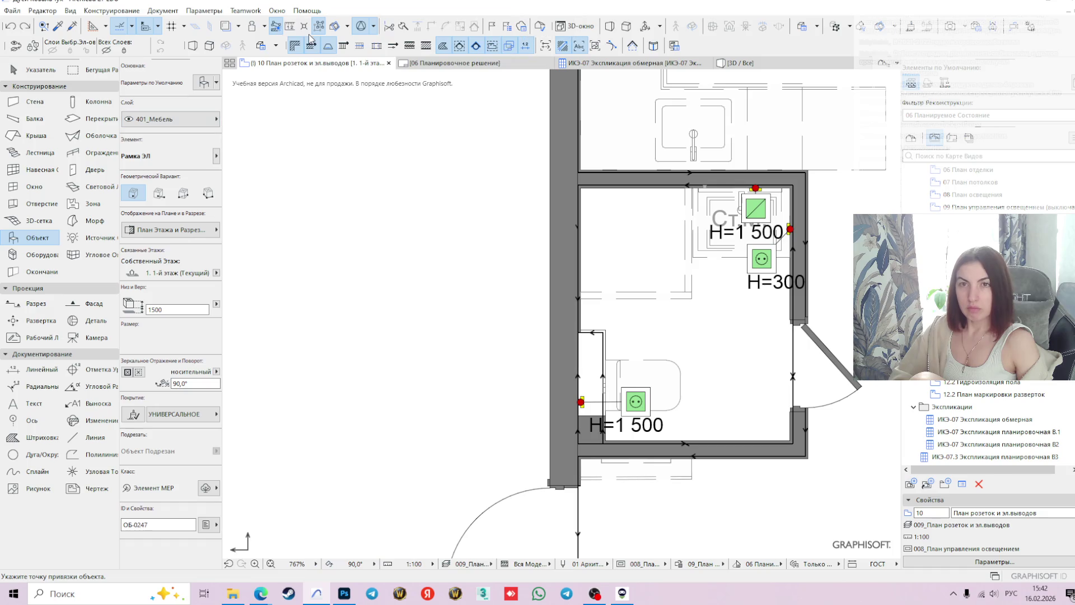
left_click(202, 84)
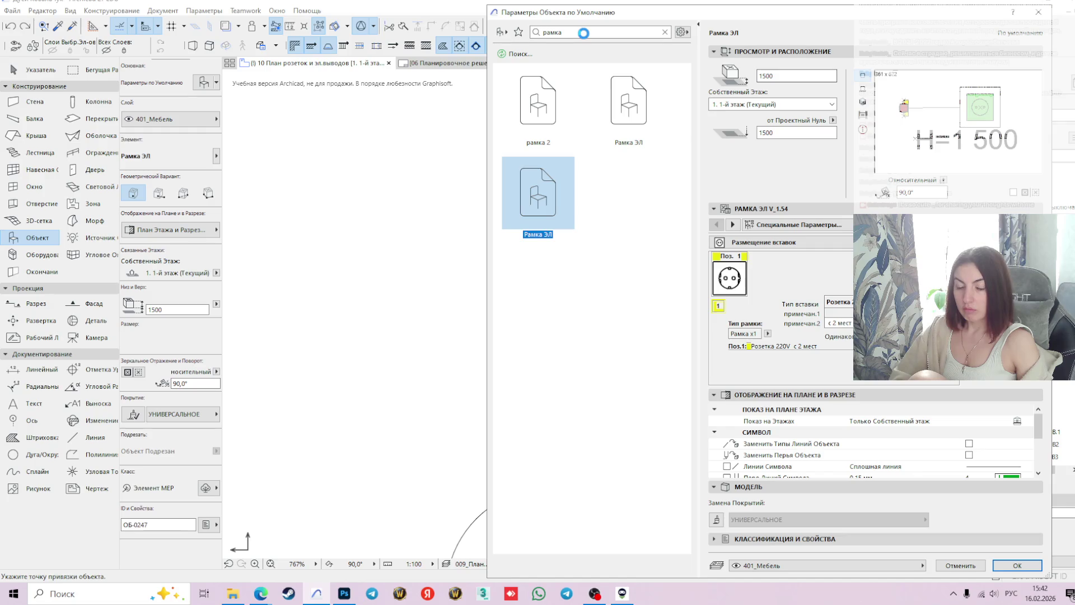
- Search 'водонаг' and choose the Настенный Водонагреватель 27 wall water heater
key("BackSpace")
key("BackSpace")
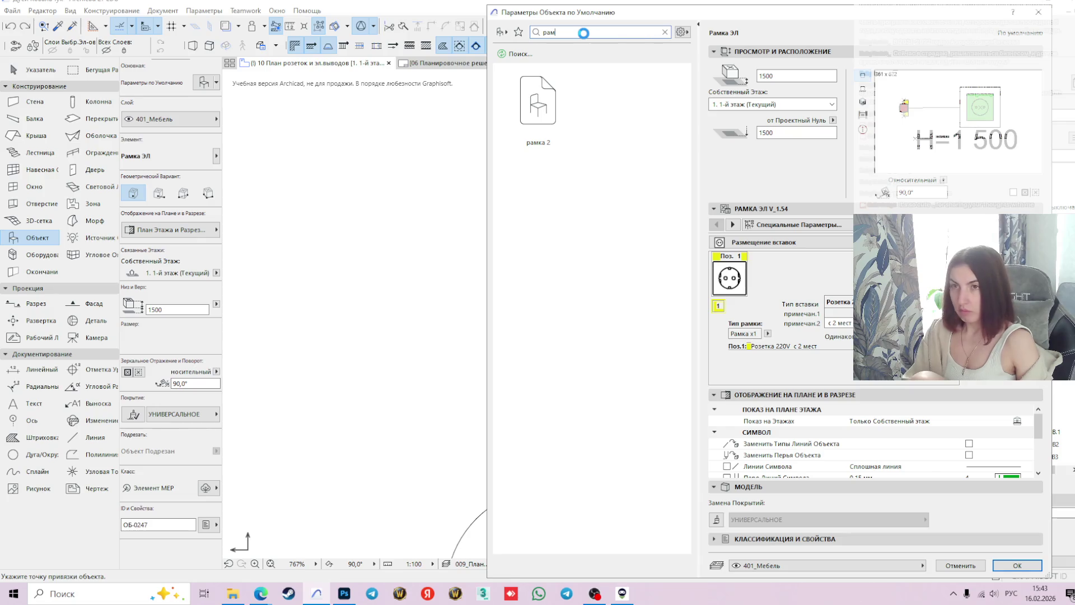
key("BackSpace")
key("BackSpace")
key("BackSpace")
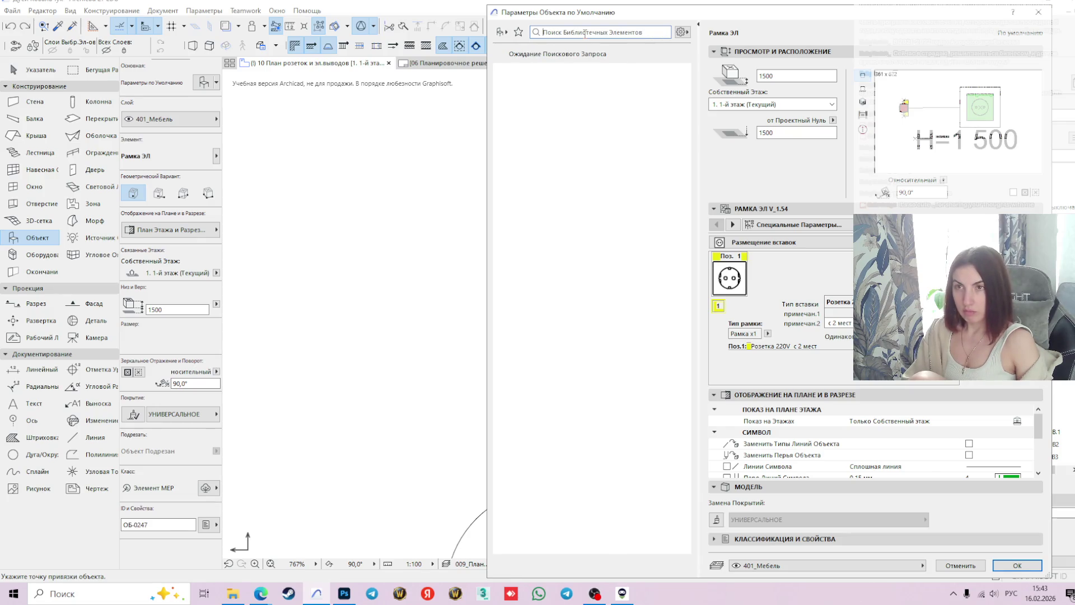
type("во")
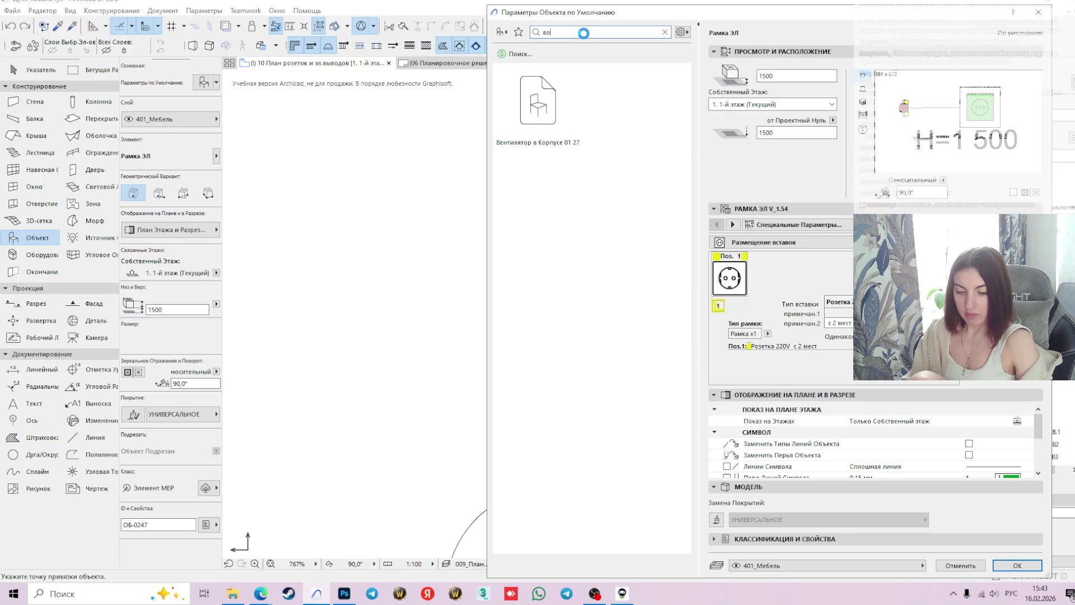
type("донаг")
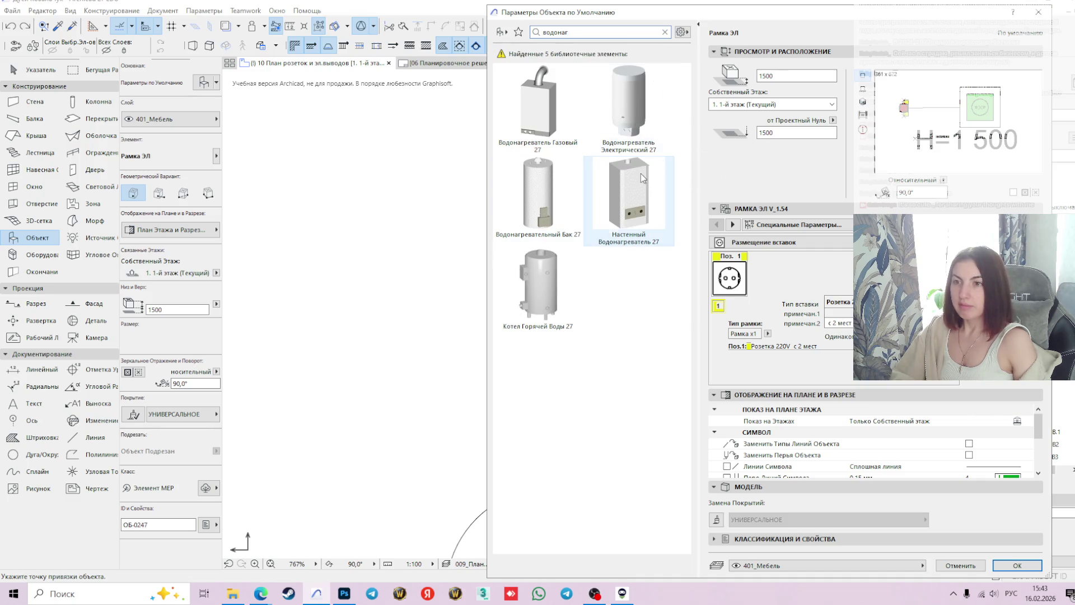
left_click(630, 189)
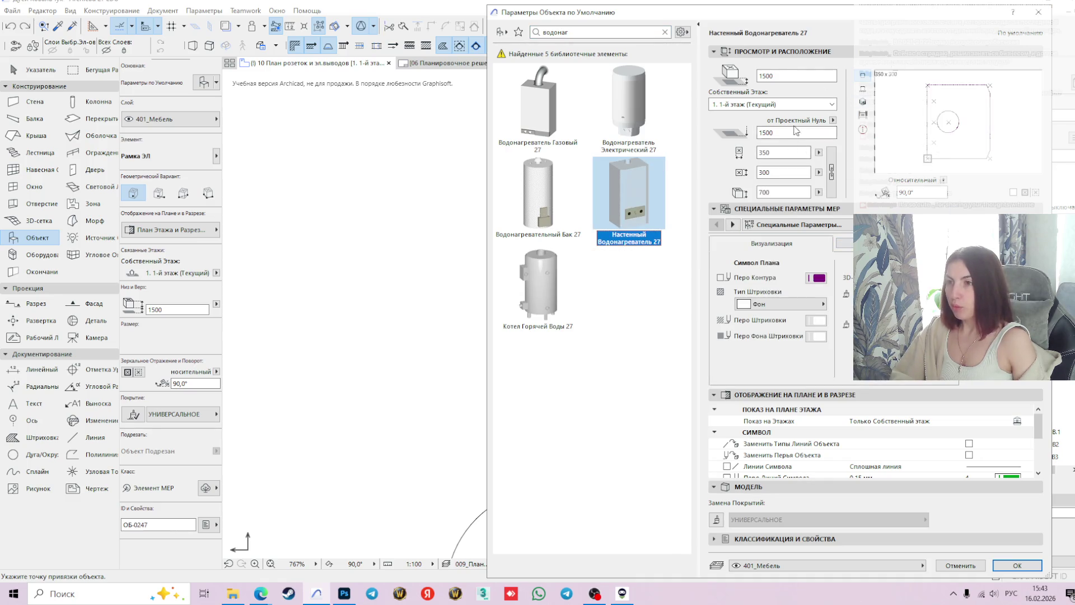
left_click(863, 103)
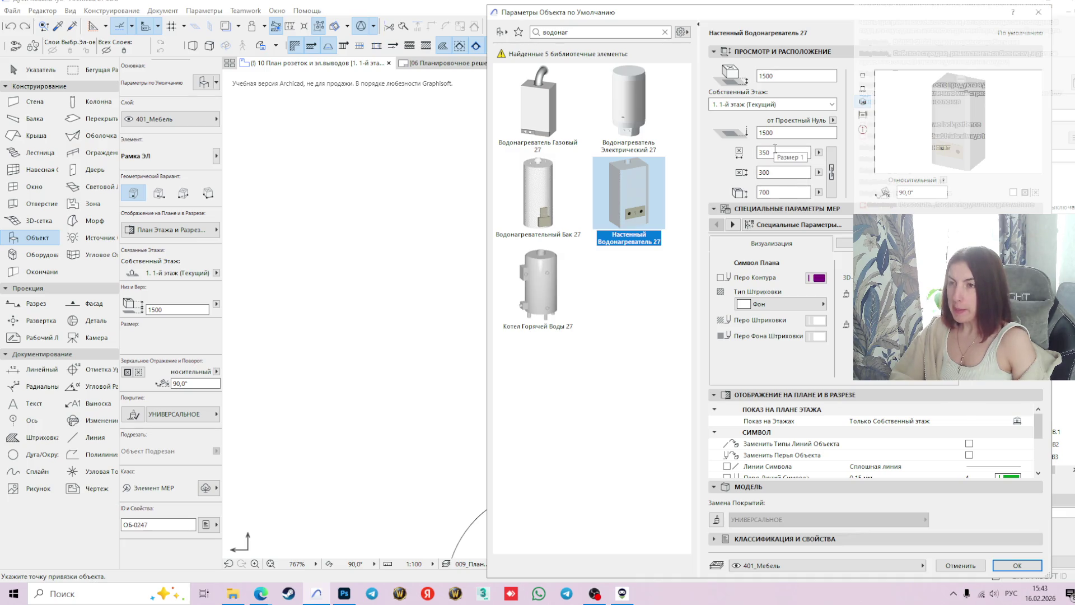
- Size the heater 400 × 280 × 900 with 1200 elevation and apply
left_click(775, 151)
type("400")
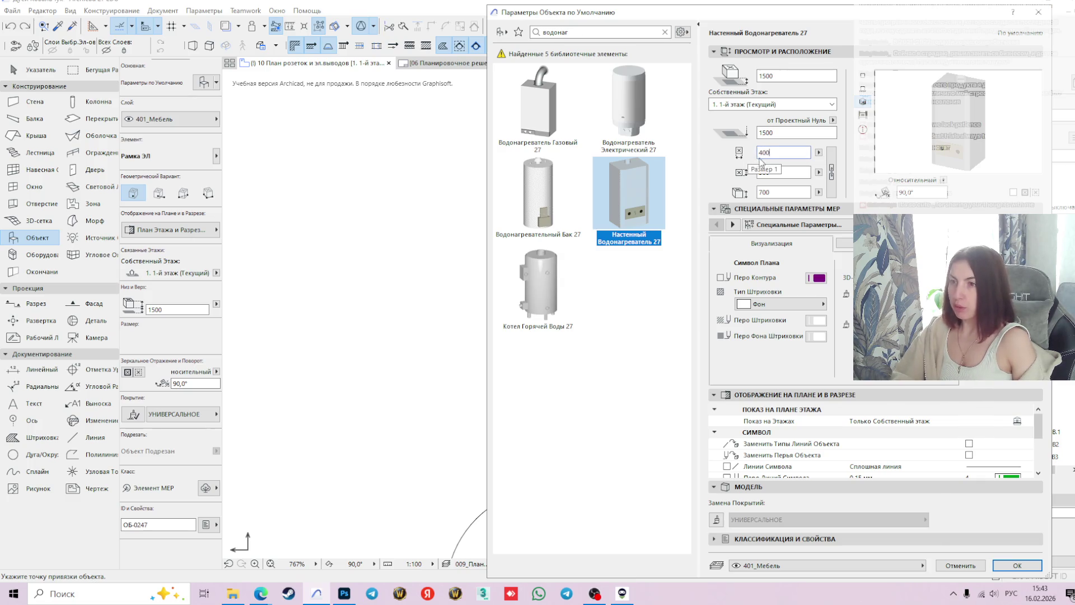
left_click(788, 175)
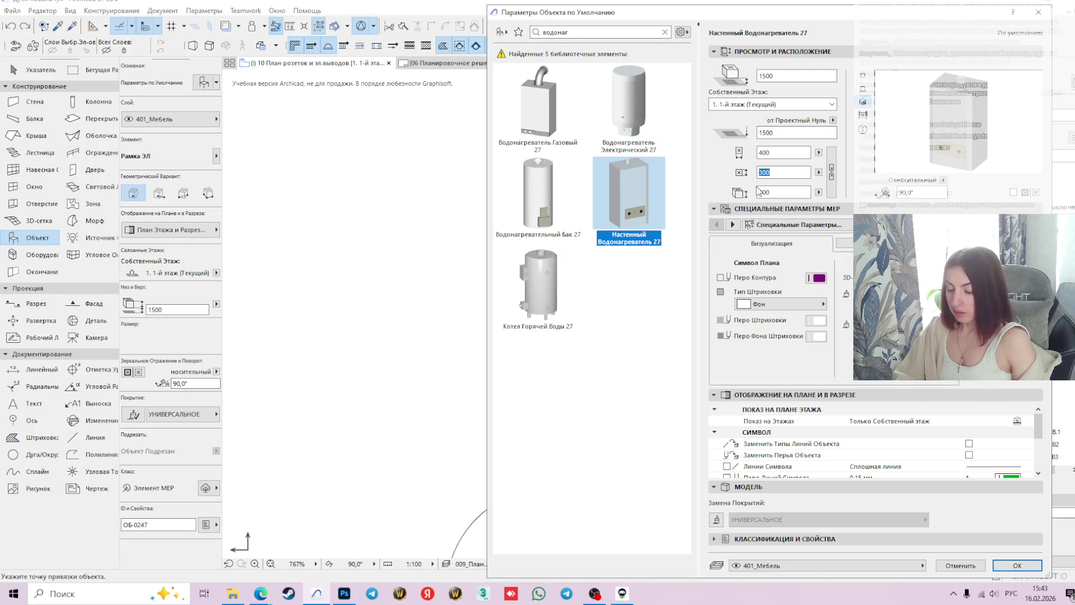
type("280")
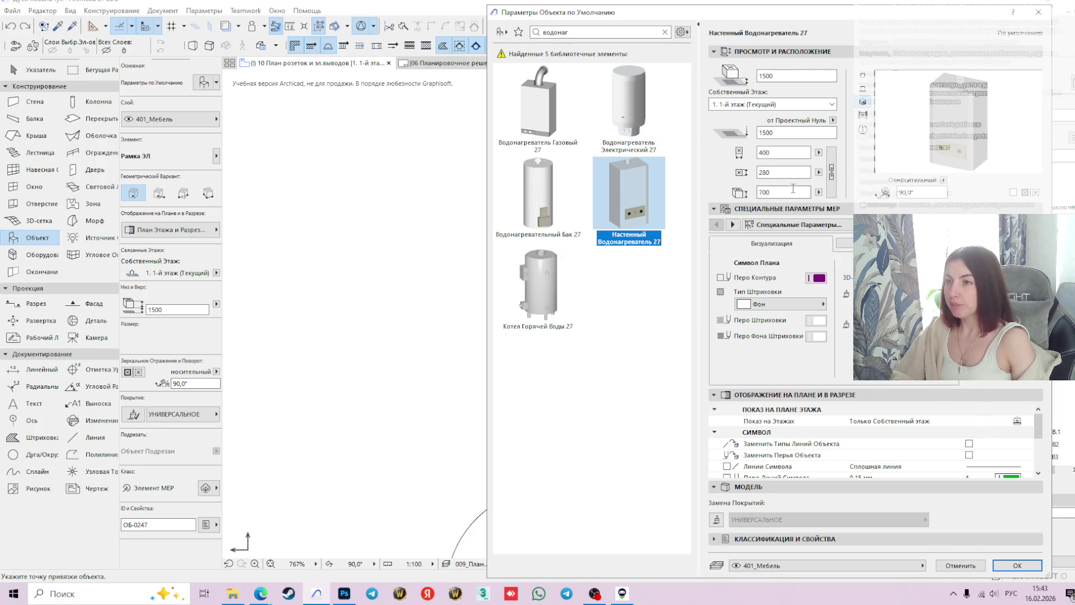
type("9")
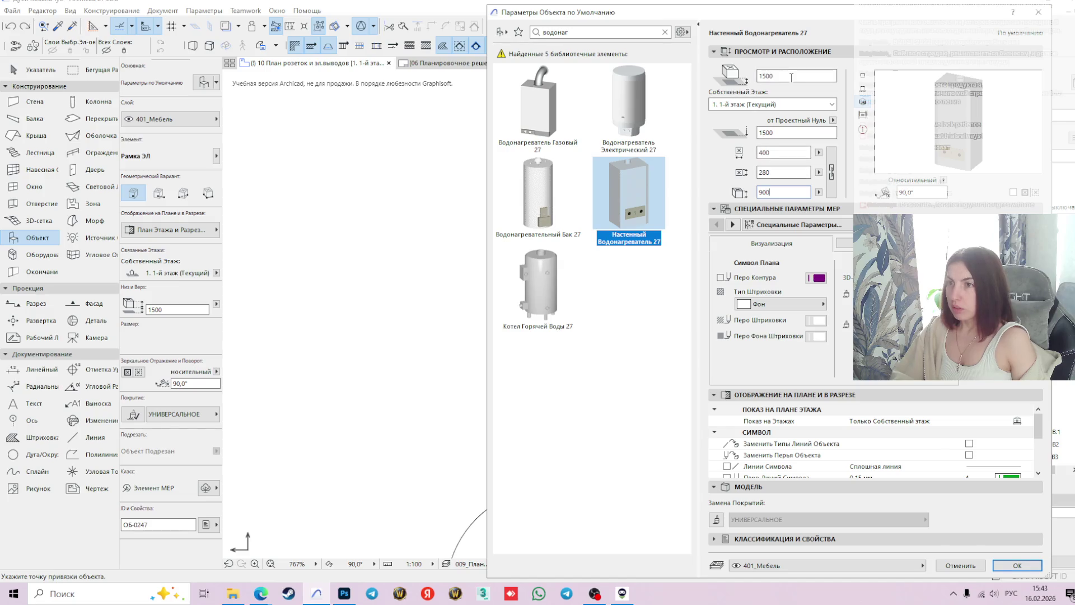
type("1")
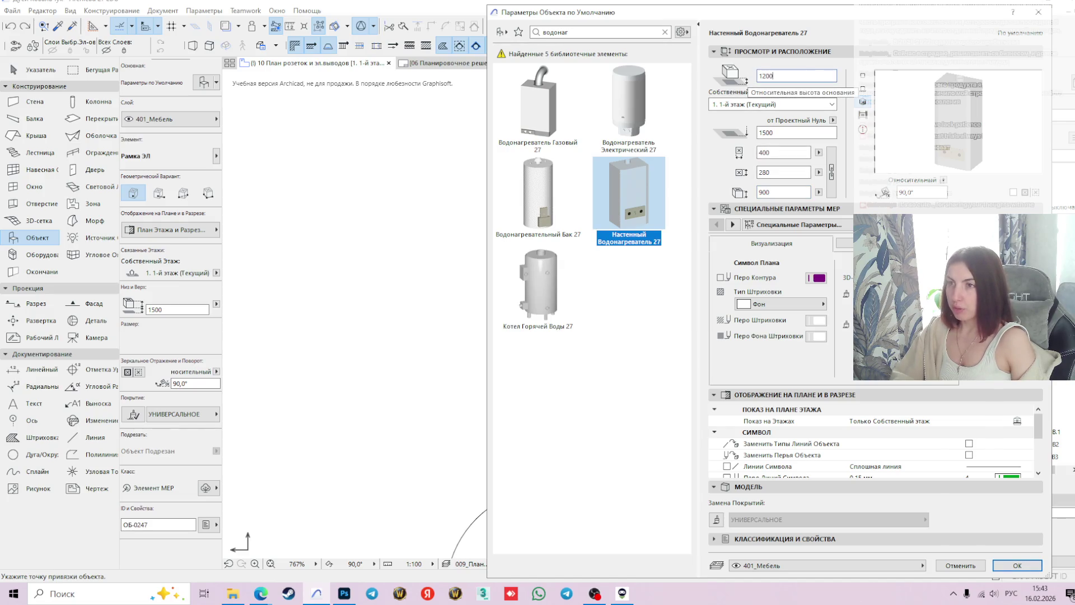
key("Return")
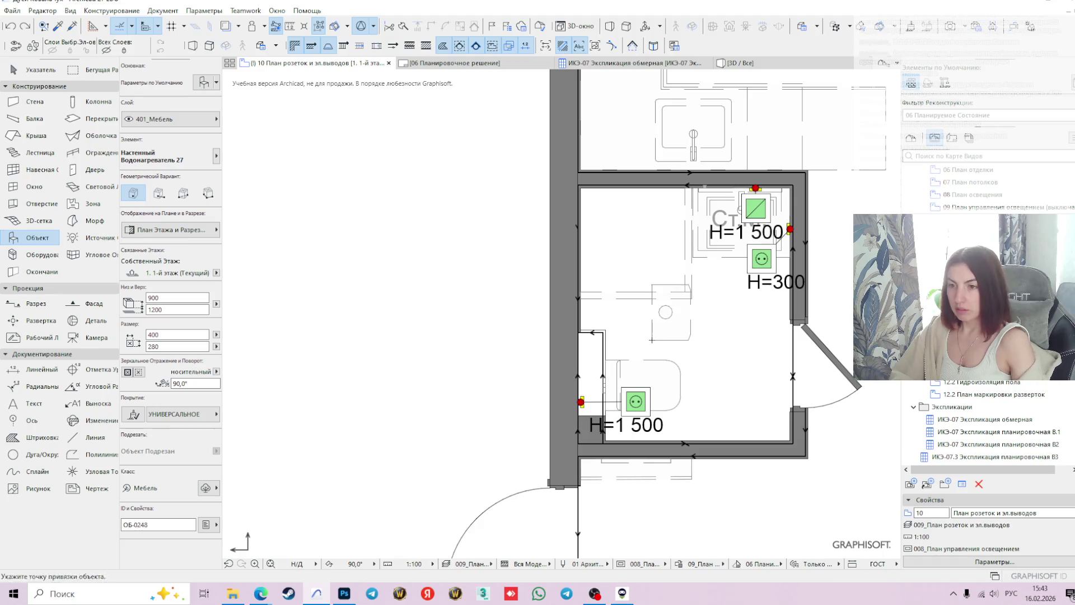
- Place the water heater and move it against the left wall beside the toilet
left_click(667, 313)
scroll(670, 318, "up", 3)
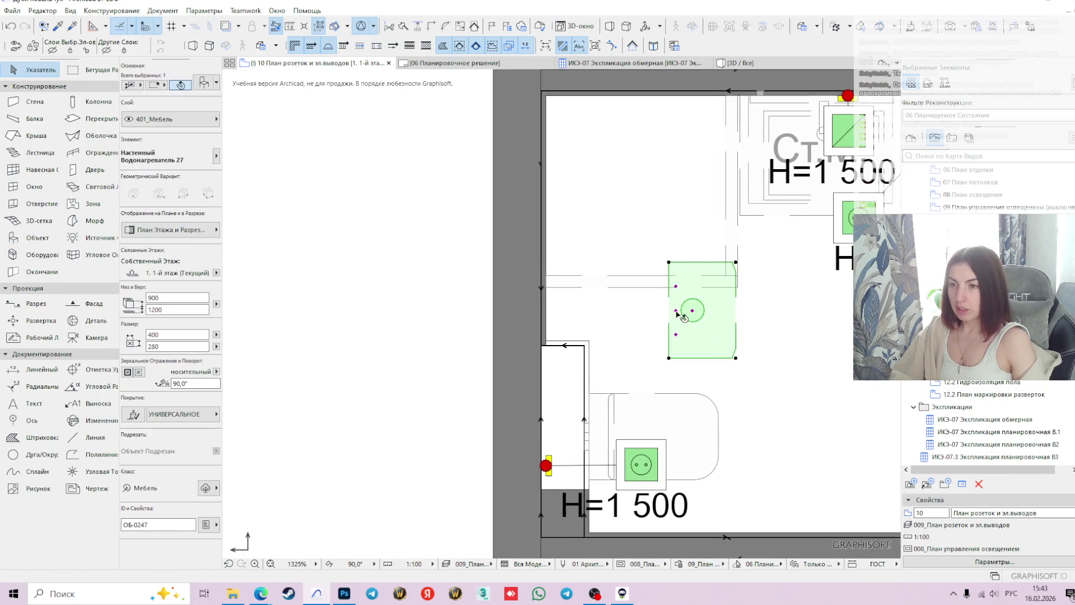
left_click(669, 310)
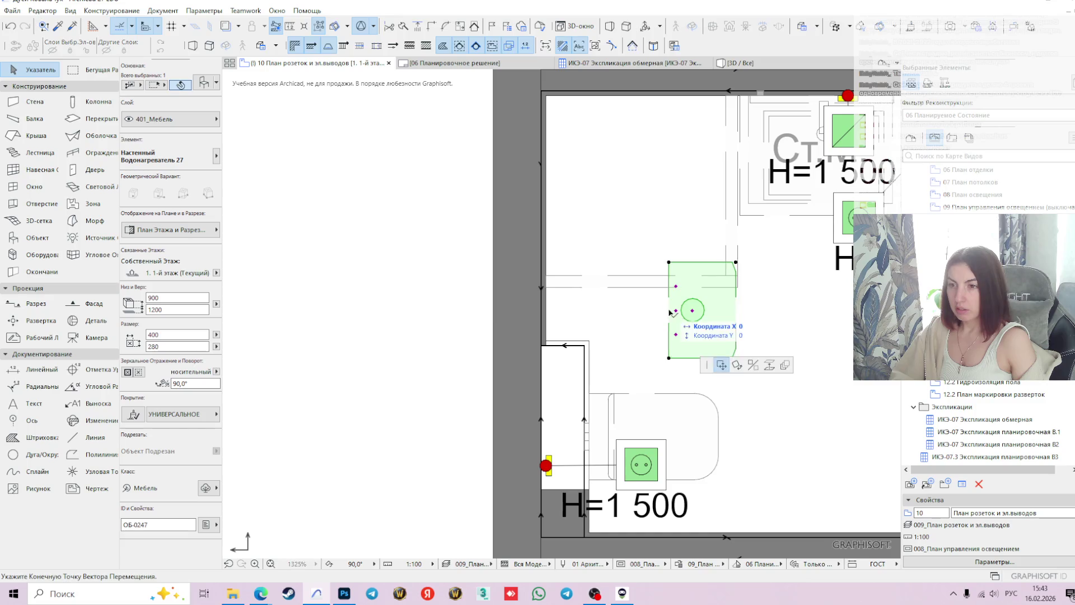
left_click(541, 417)
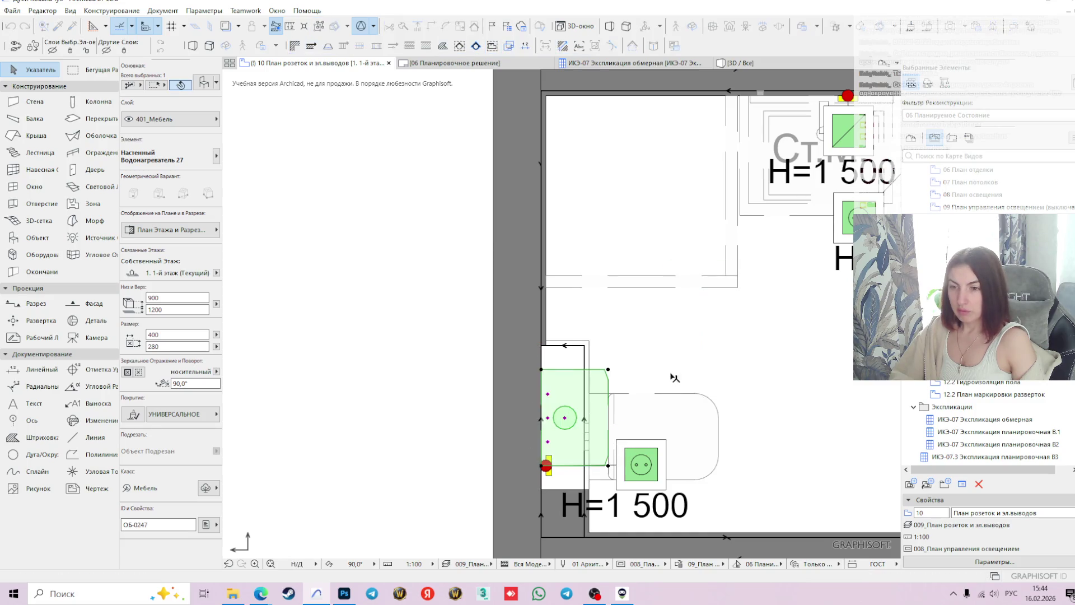
scroll(672, 380, "down", 3)
left_click(348, 328)
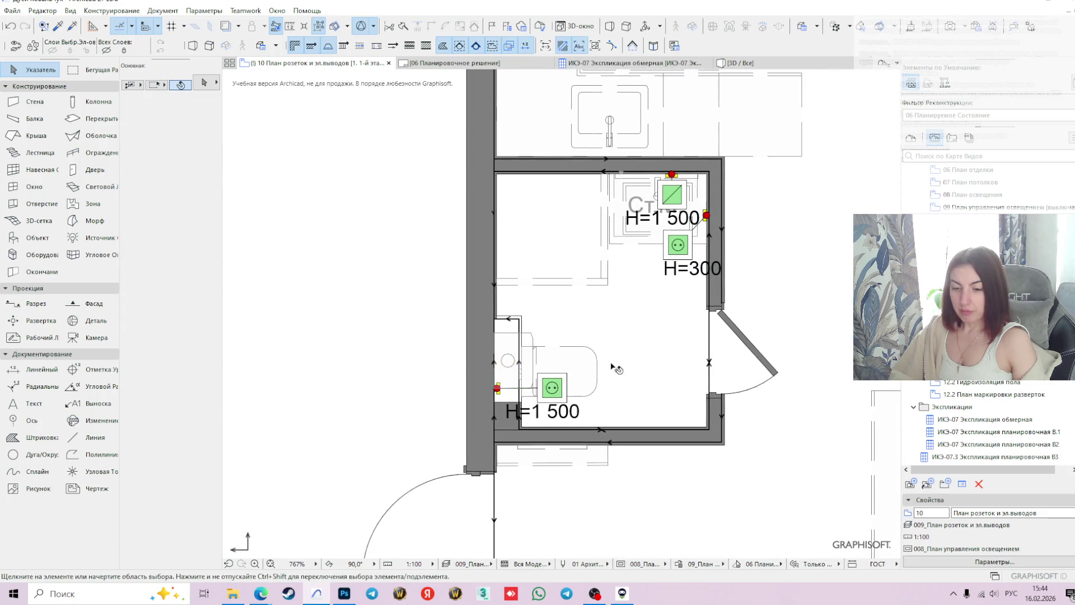
middle_click_drag(626, 352, 667, 362)
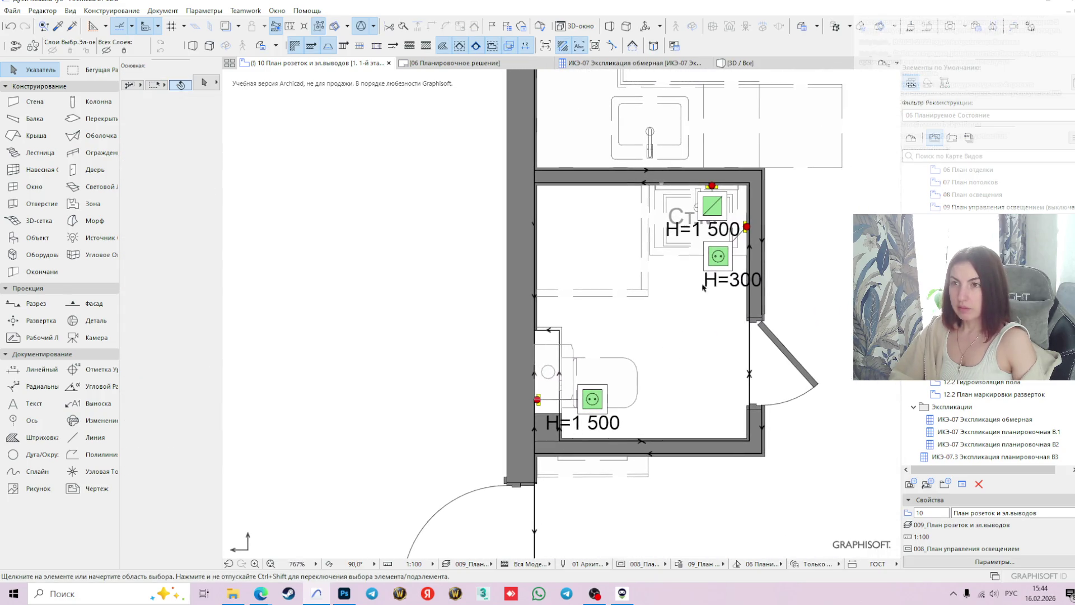
middle_click_drag(724, 391, 694, 350)
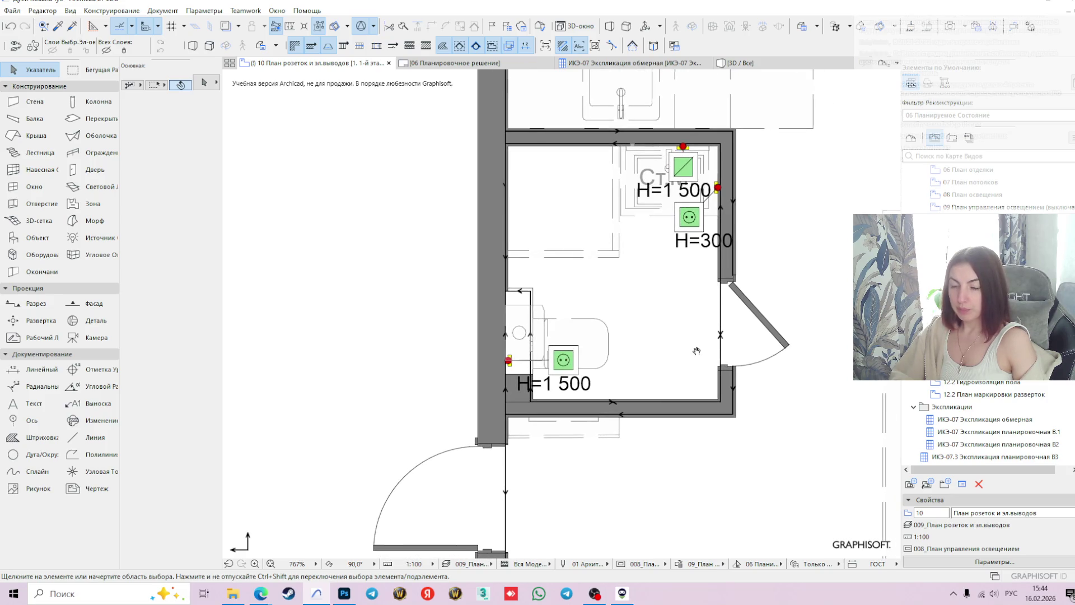
middle_click_drag(679, 276, 667, 308)
left_click(35, 238)
left_click(203, 83)
type("водонаг")
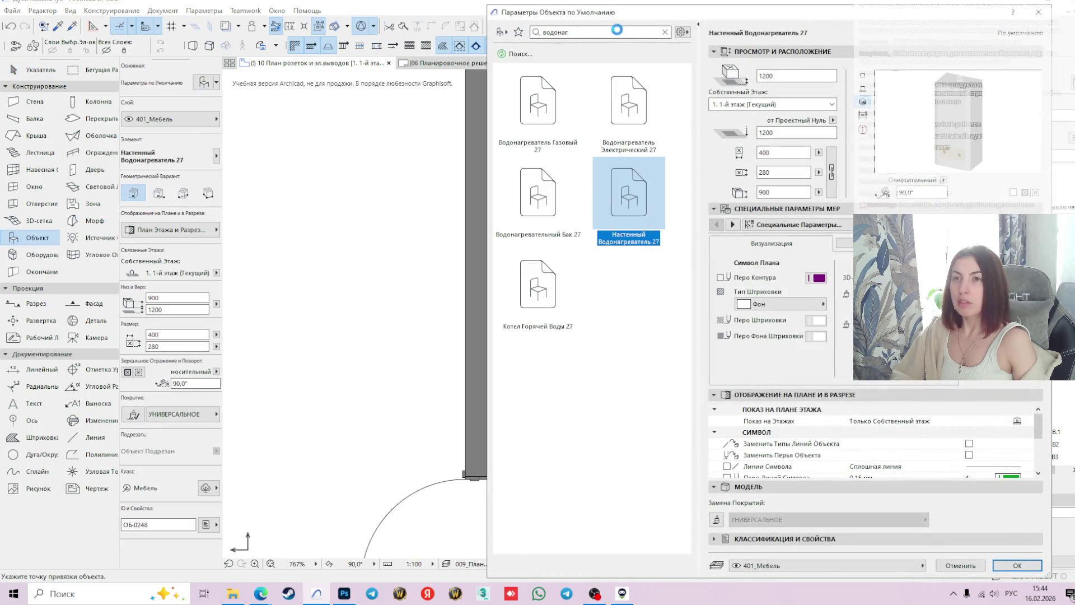
- Search the library for 's' and select the Sanitary_Showers_Roca shower object
left_click(665, 32)
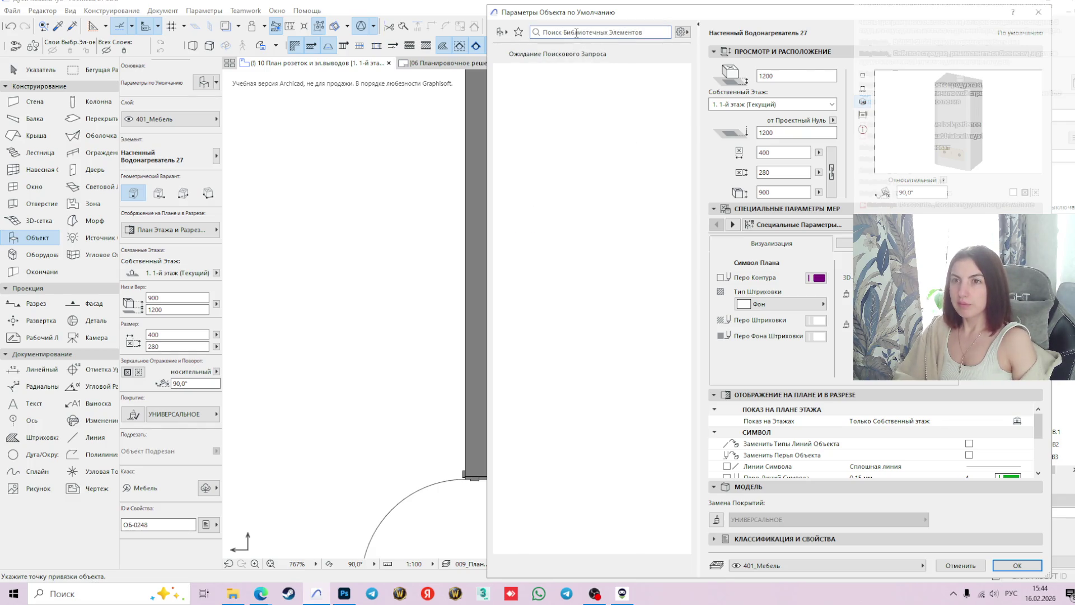
type("ф")
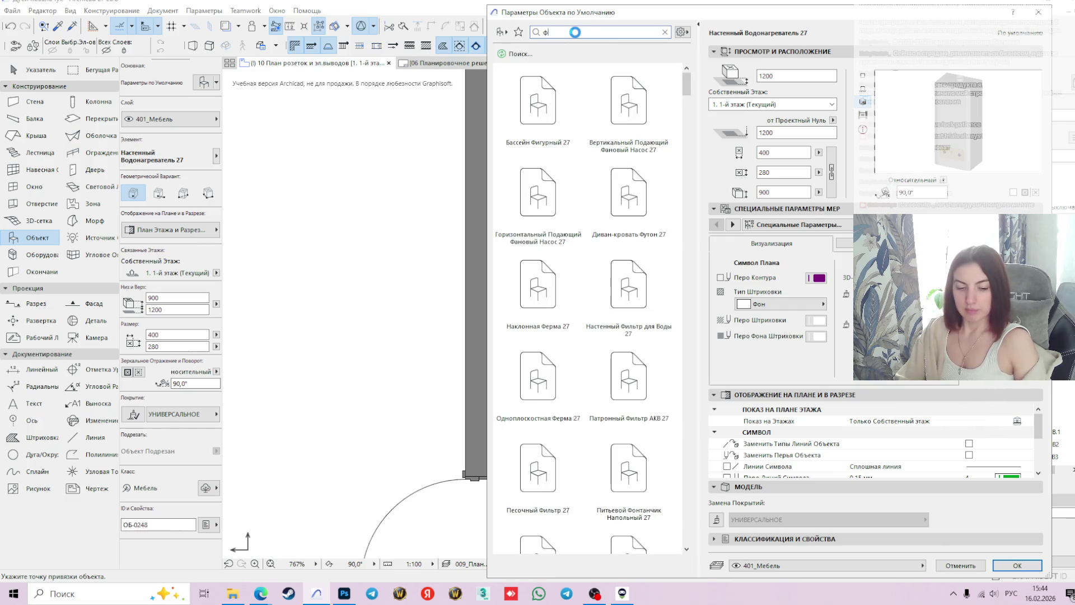
key("BackSpace")
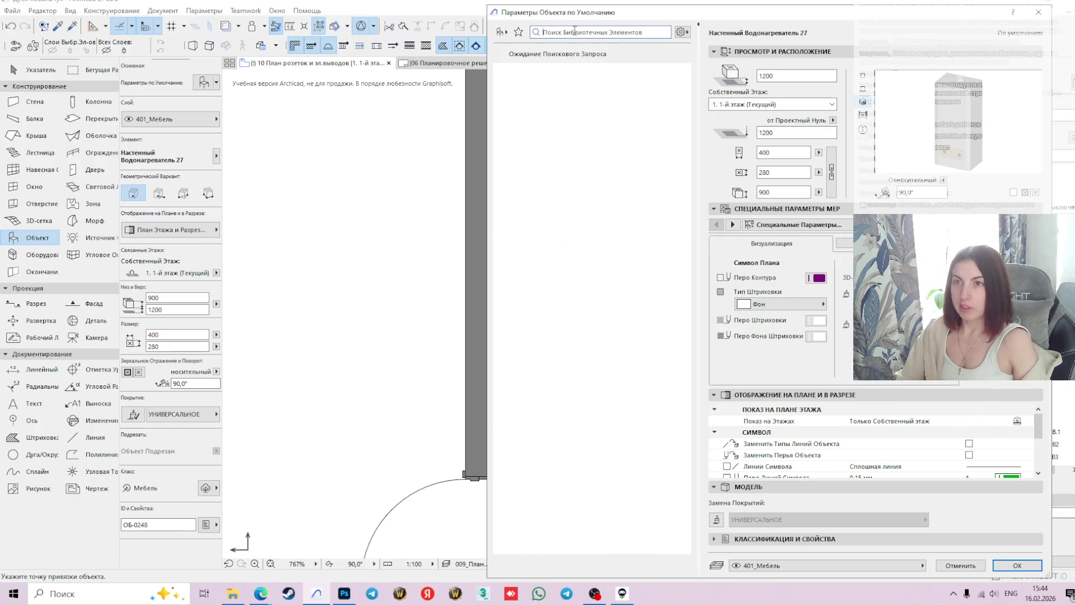
key("alt+shift")
type("s")
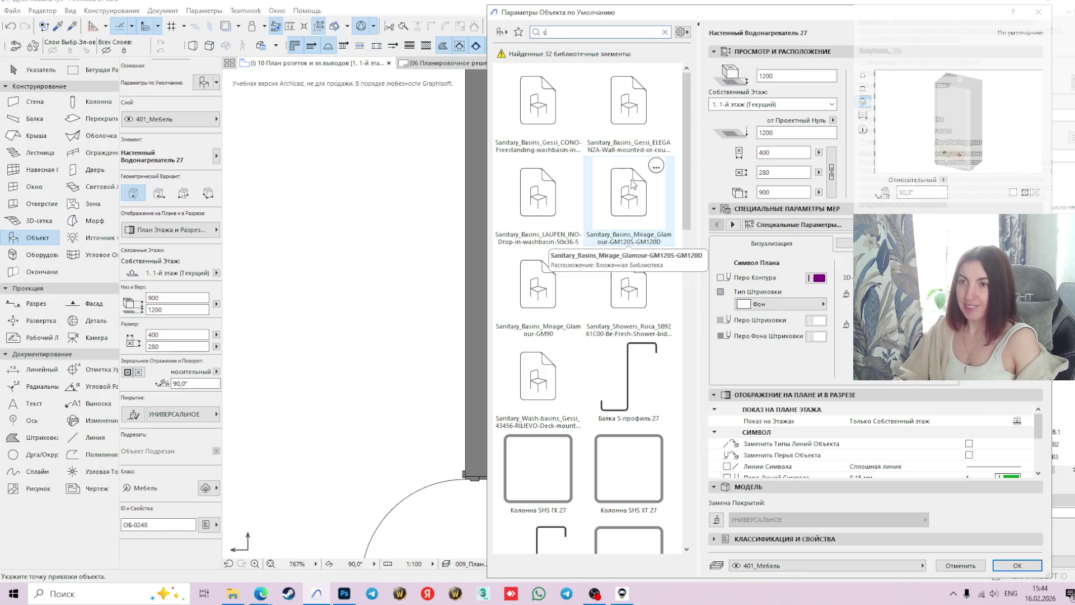
left_click(637, 205)
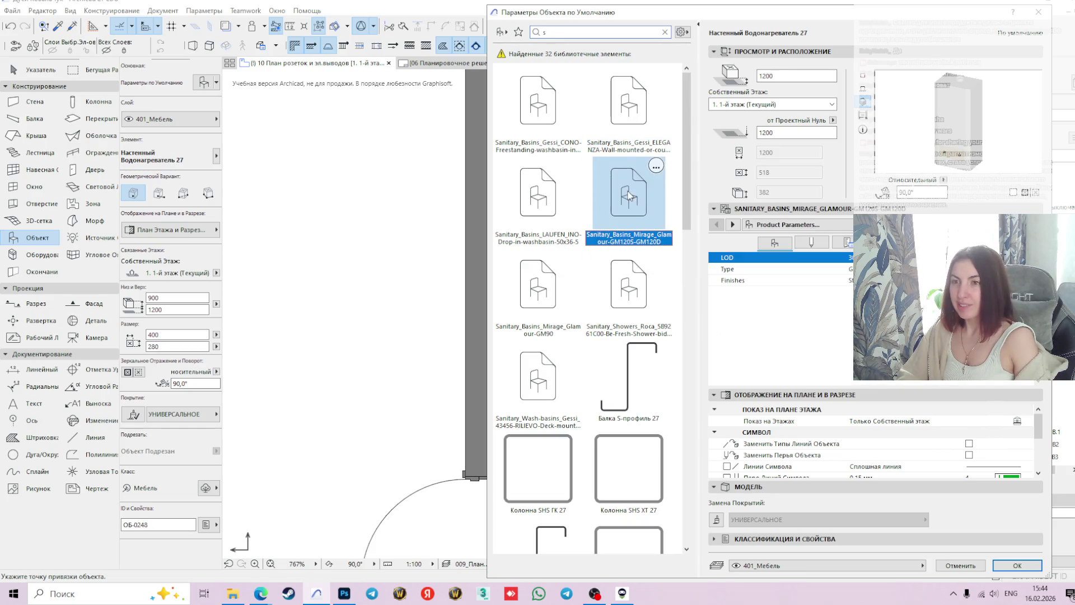
left_click(628, 112)
left_click(625, 294)
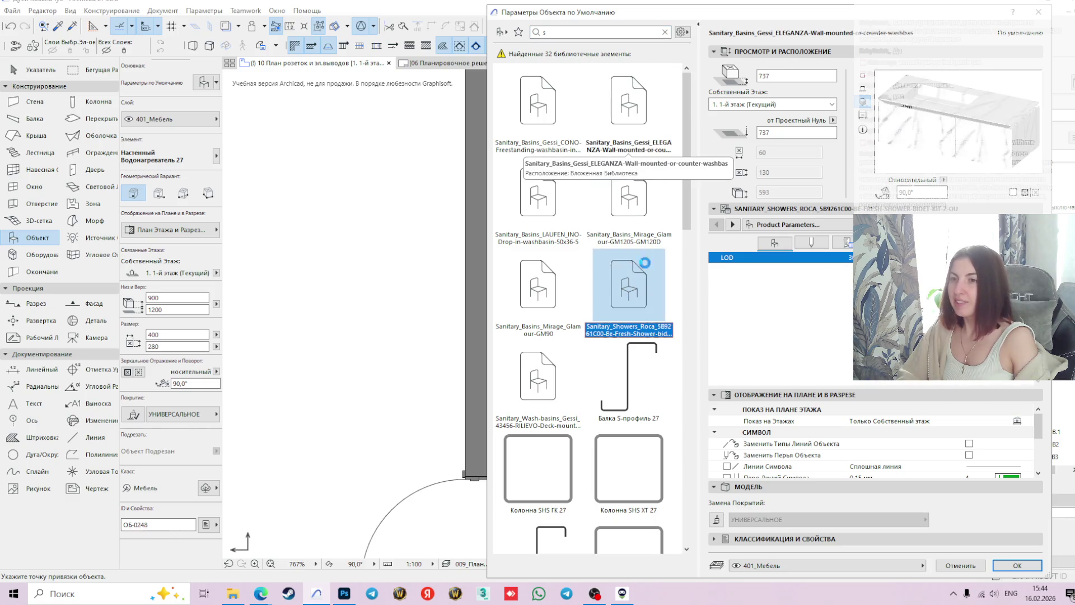
left_click(1017, 565)
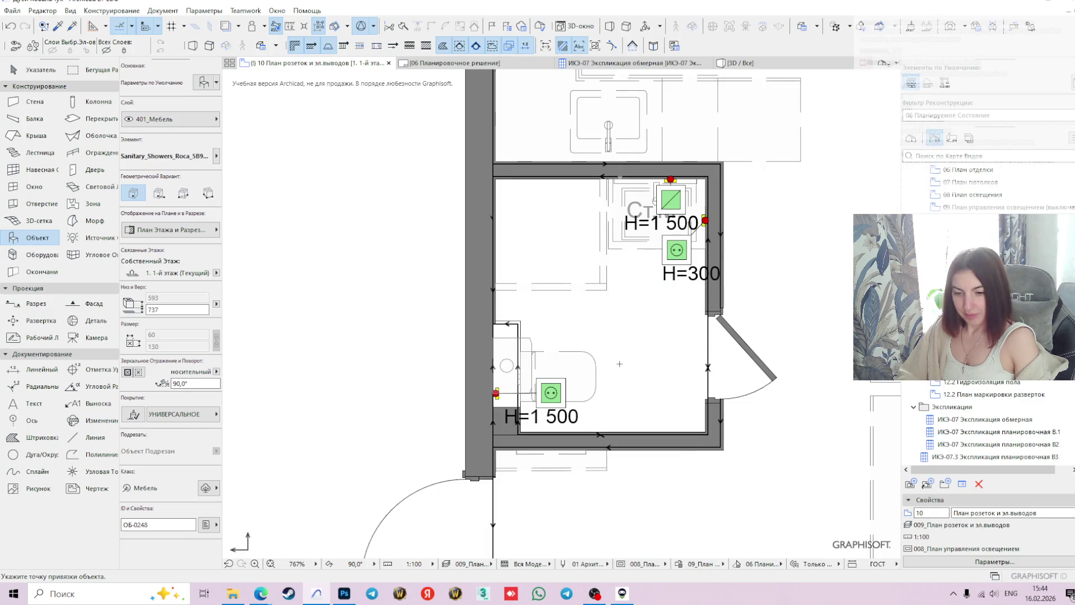
- Place the Roca shower in the bathroom and select it
scroll(506, 345, "up", 1)
scroll(507, 345, "up", 1)
left_click(571, 307)
key("Escape")
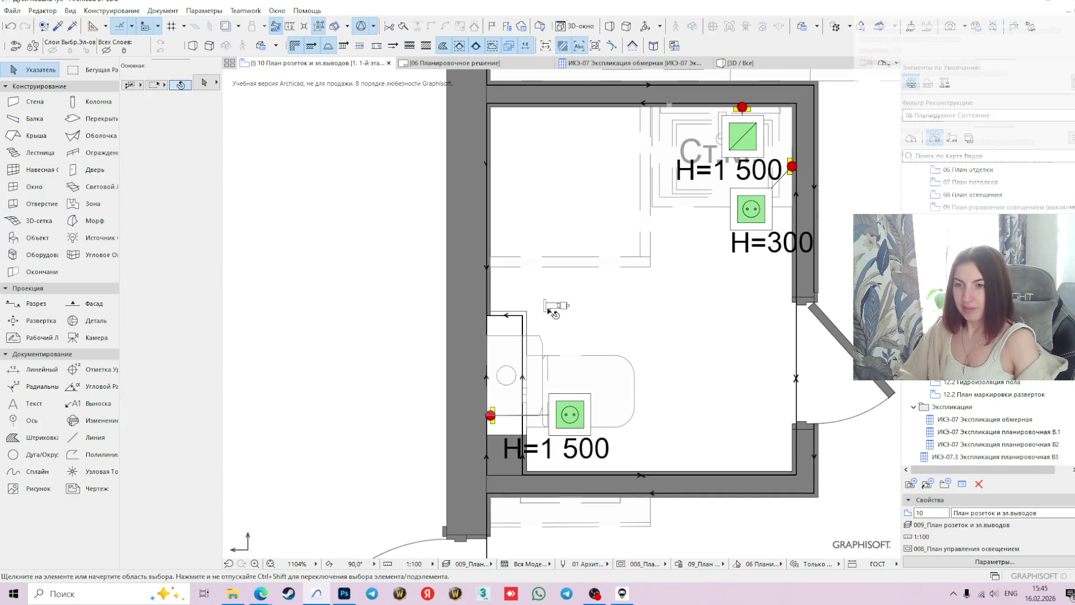
left_click(560, 306)
scroll(543, 308, "up", 2)
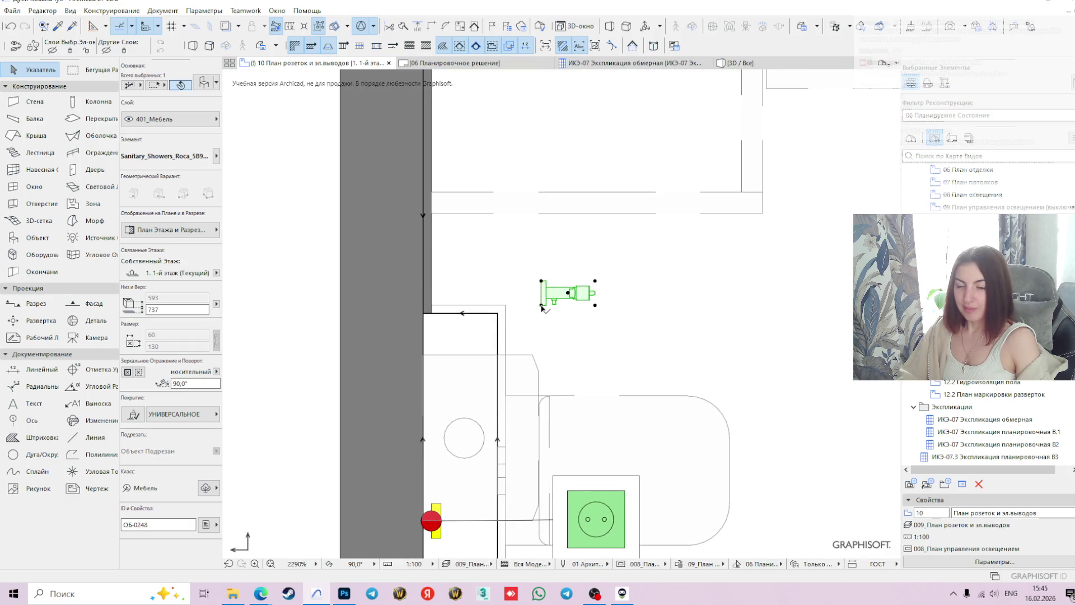
- Move the shower over near the left wall
left_click(541, 307)
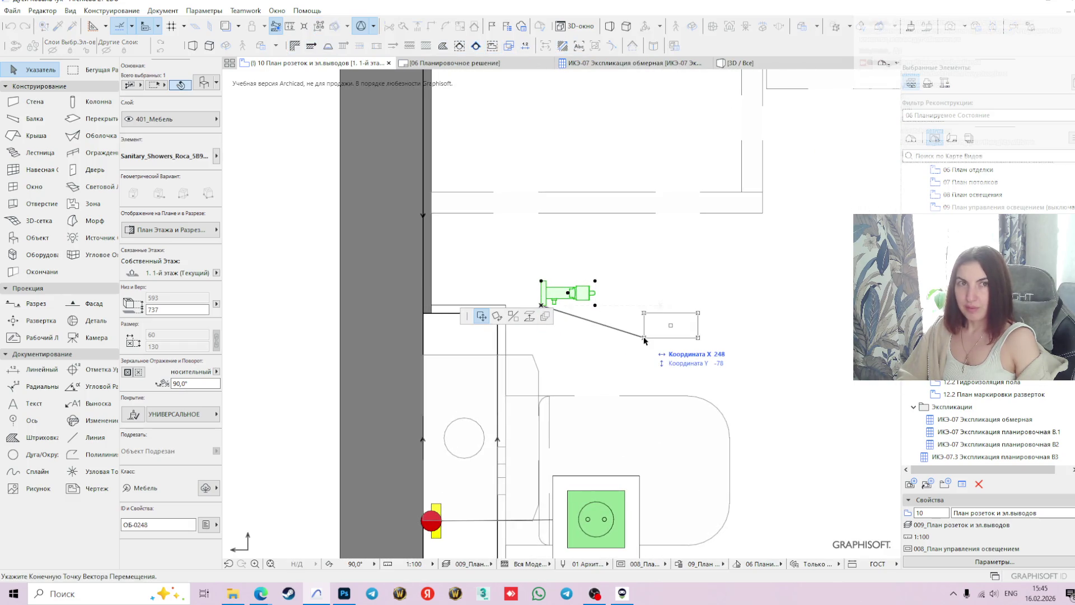
scroll(649, 338, "down", 2)
middle_click_drag(650, 338, 625, 246)
scroll(624, 246, "up", 1)
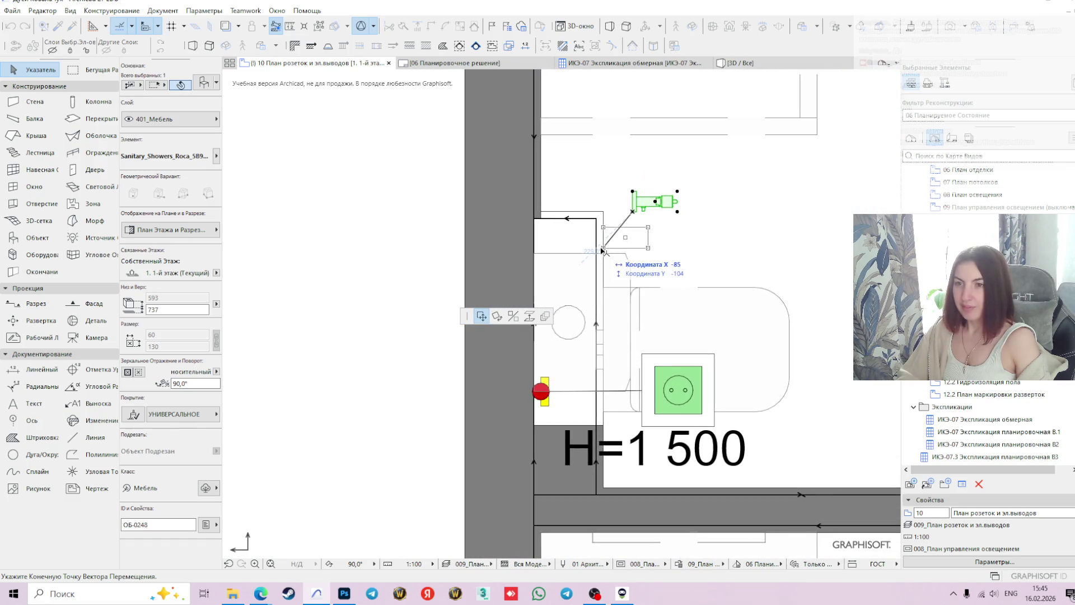
left_click(627, 238)
scroll(619, 224, "up", 2)
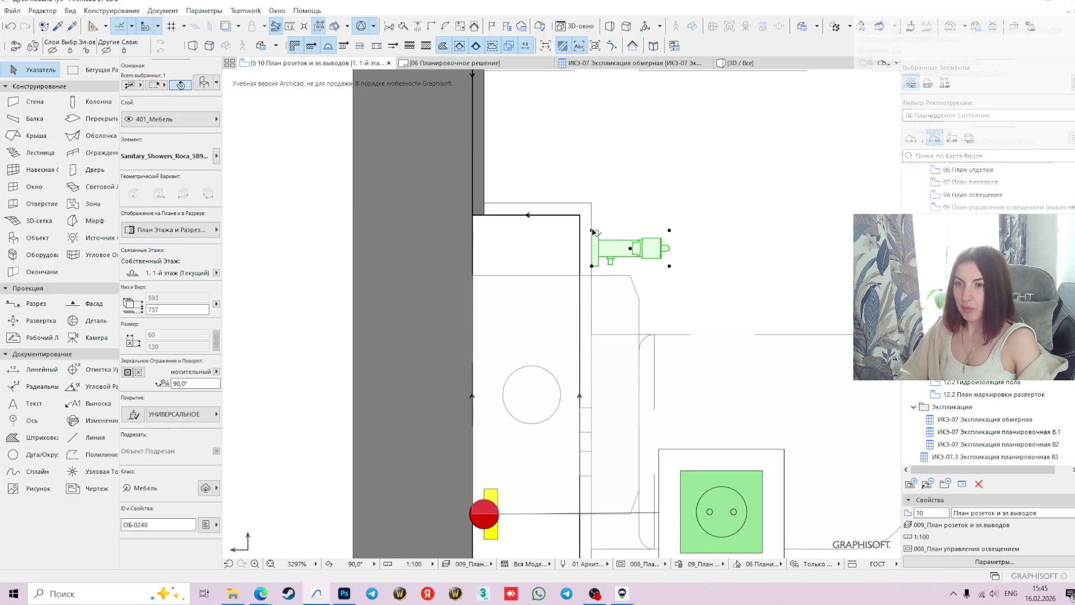
- Shift the shower up so it sits against the wall line
left_click(592, 231)
left_click(592, 202)
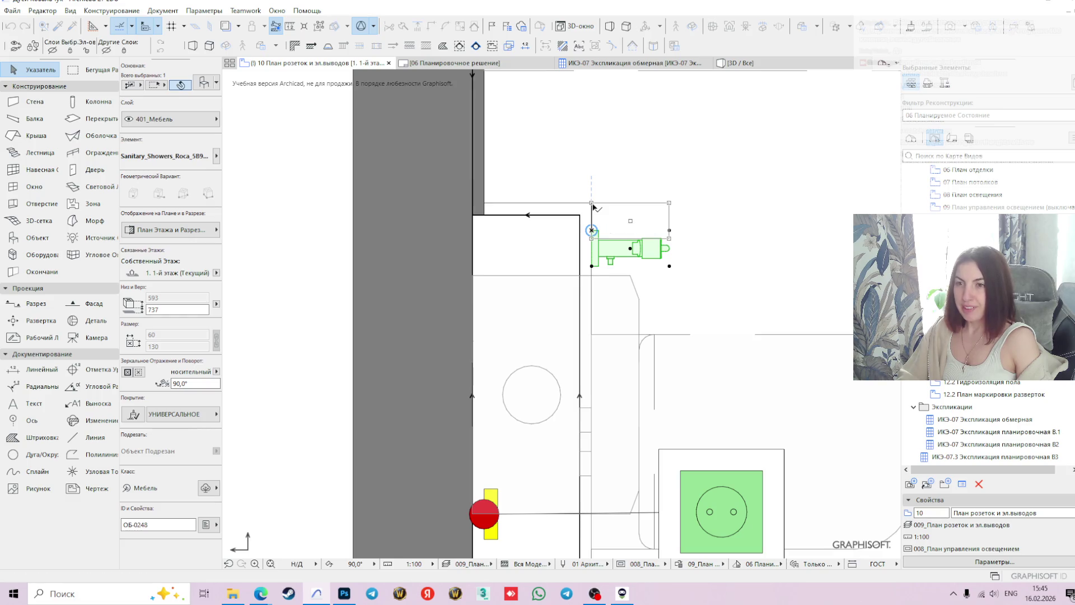
left_click(592, 238)
left_click(593, 241)
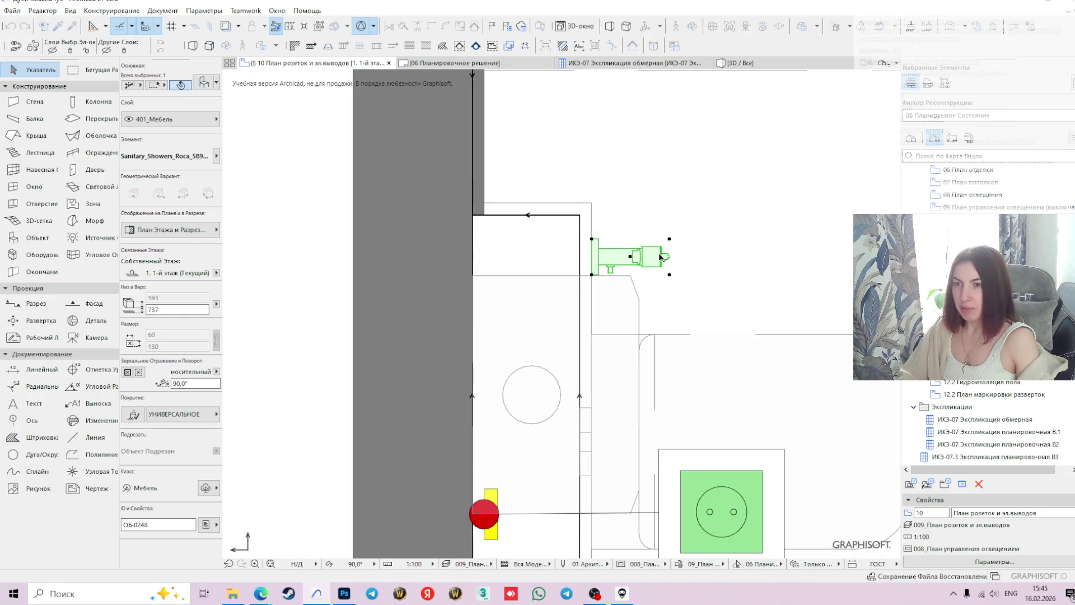
scroll(698, 270, "down", 2)
left_click(388, 309)
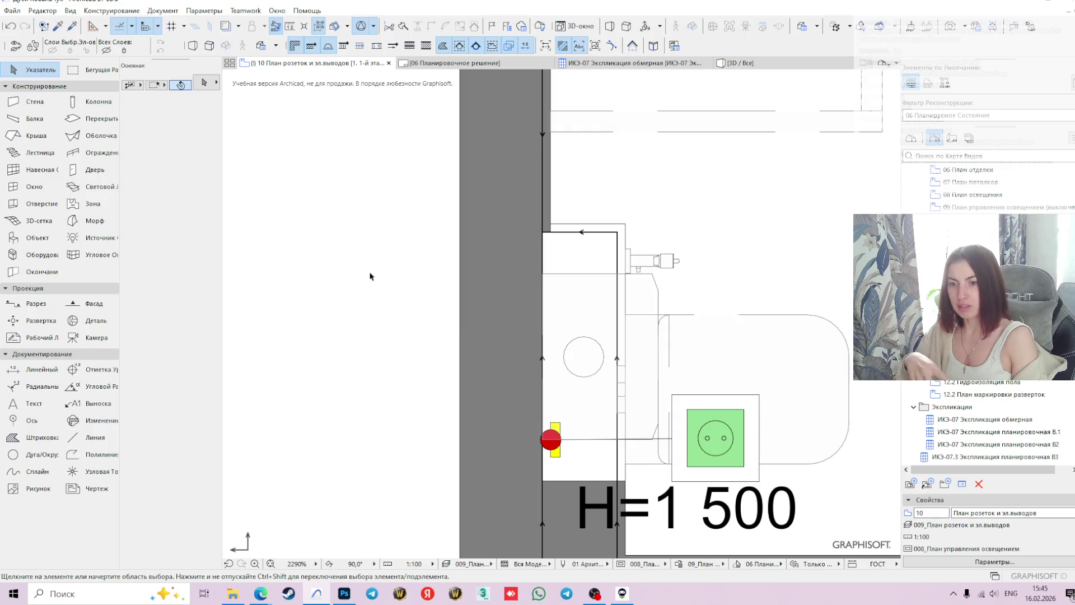
left_click(627, 261)
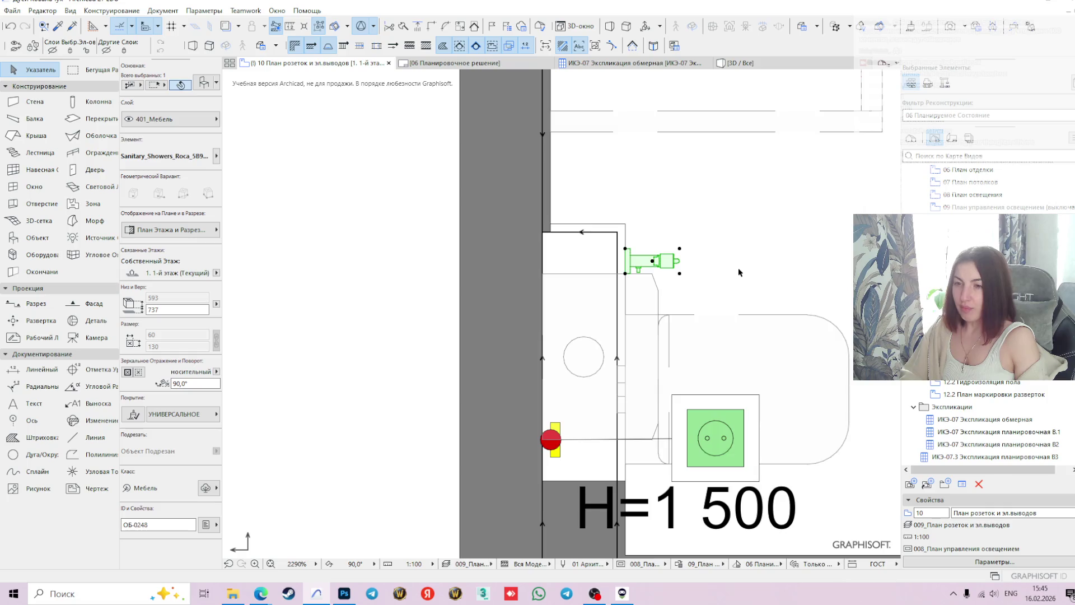
scroll(461, 270, "down", 2)
scroll(462, 269, "down", 2)
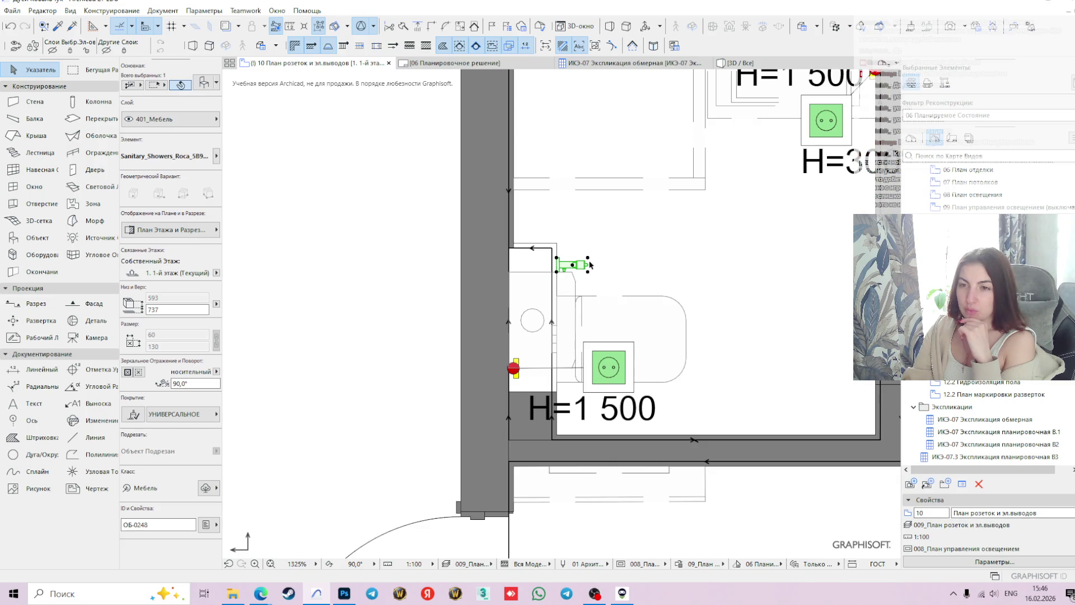
- Move the shower down to the lower wall beside the H=1 500 label
left_click(558, 258)
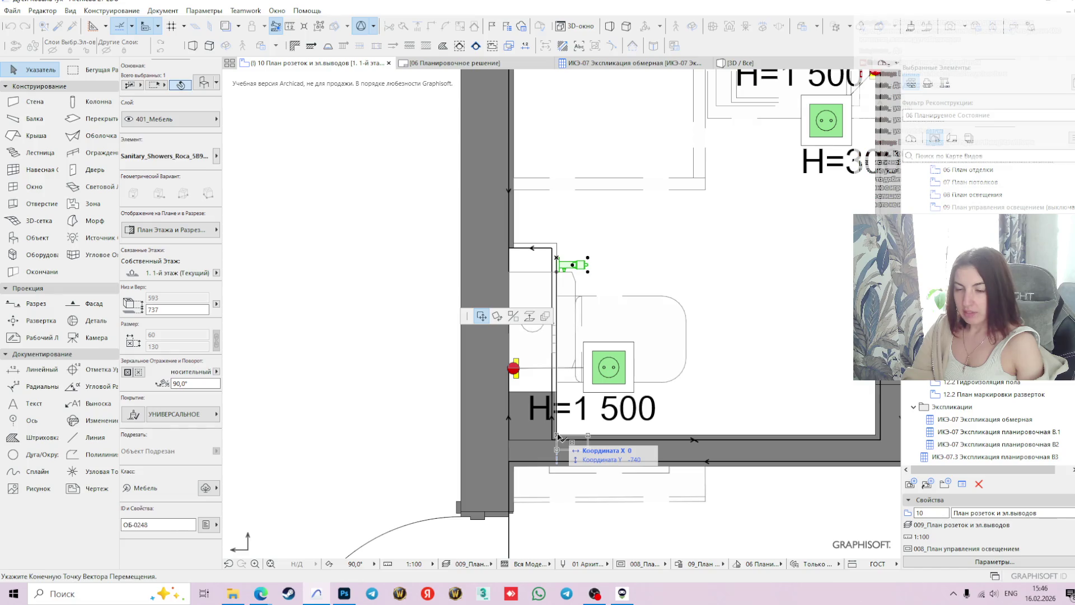
left_click(557, 437)
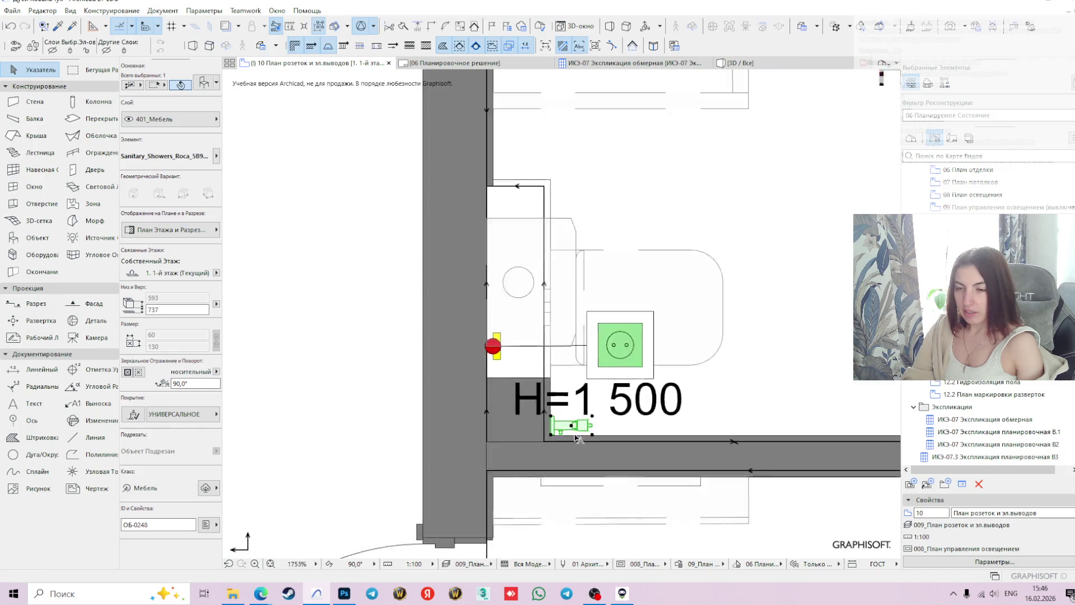
scroll(555, 432, "up", 5)
scroll(541, 420, "up", 1)
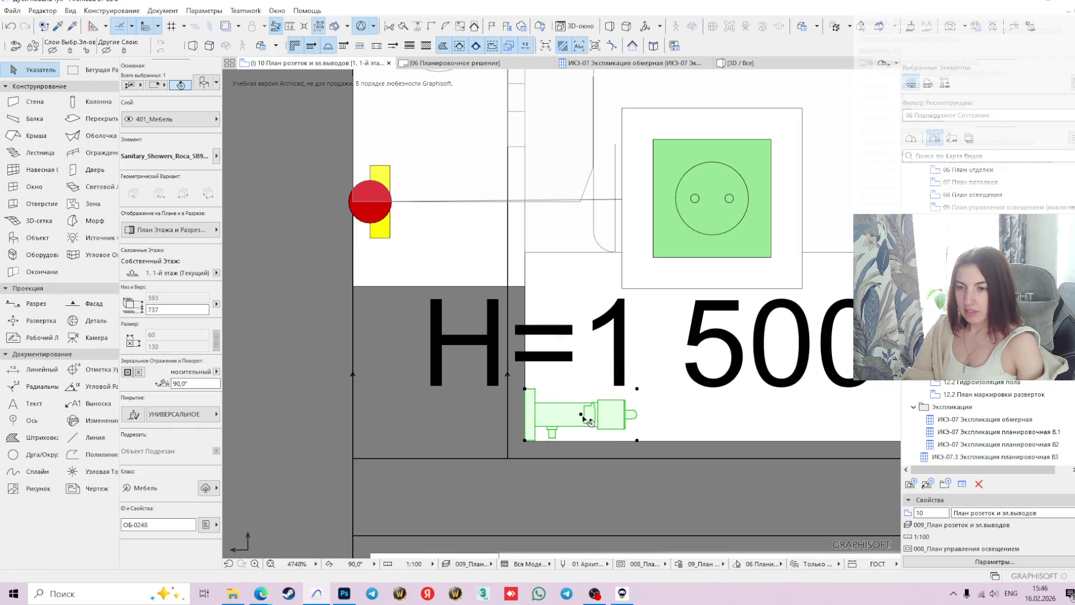
left_click(527, 396)
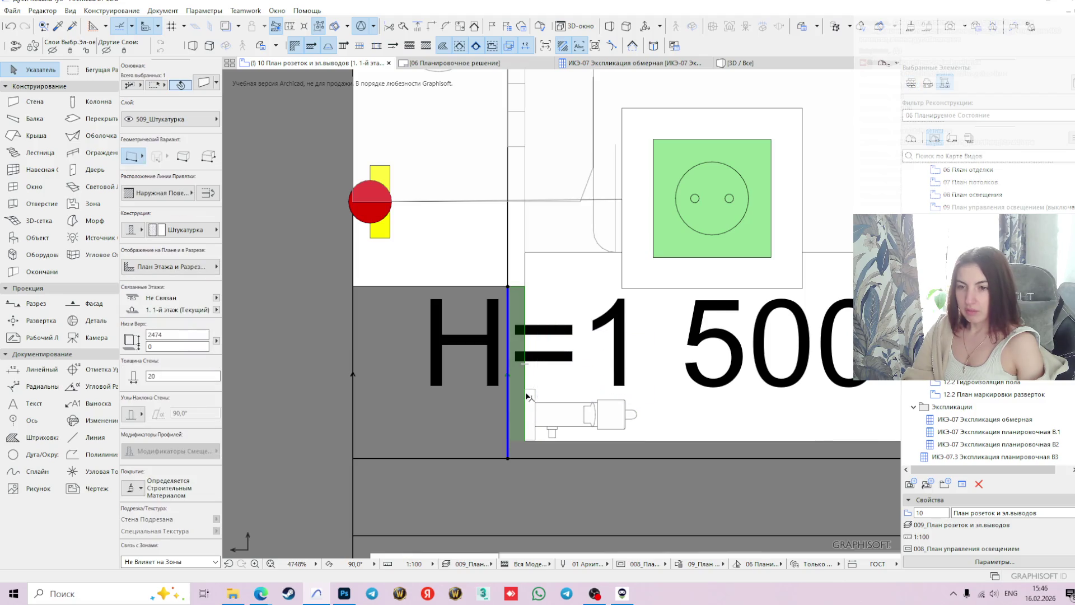
left_click(534, 413)
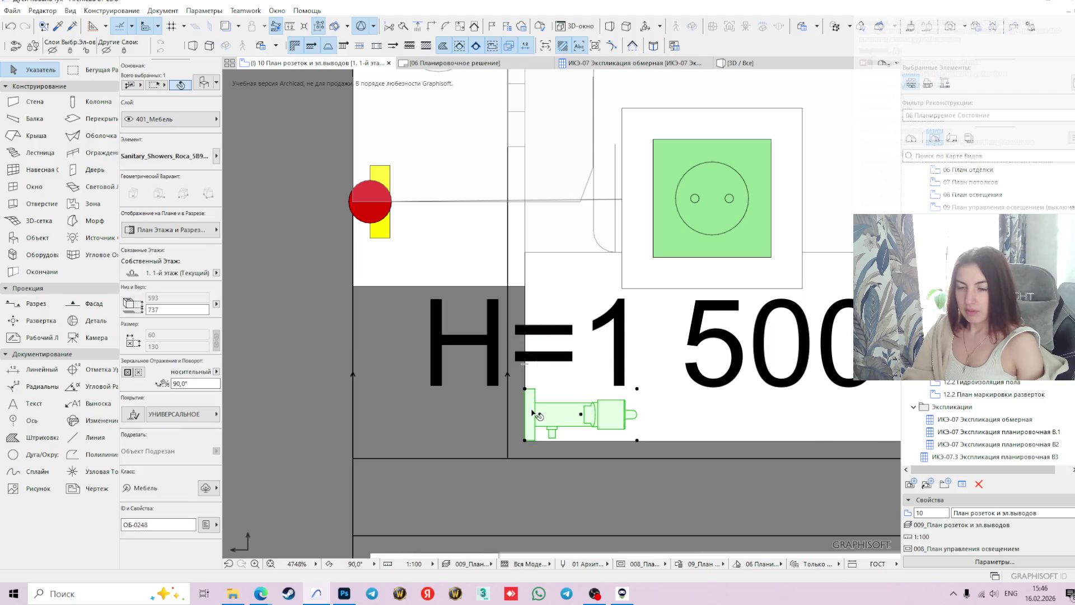
- Nudge the shower 10 mm along the wall, then view the whole bathroom
left_click(581, 415)
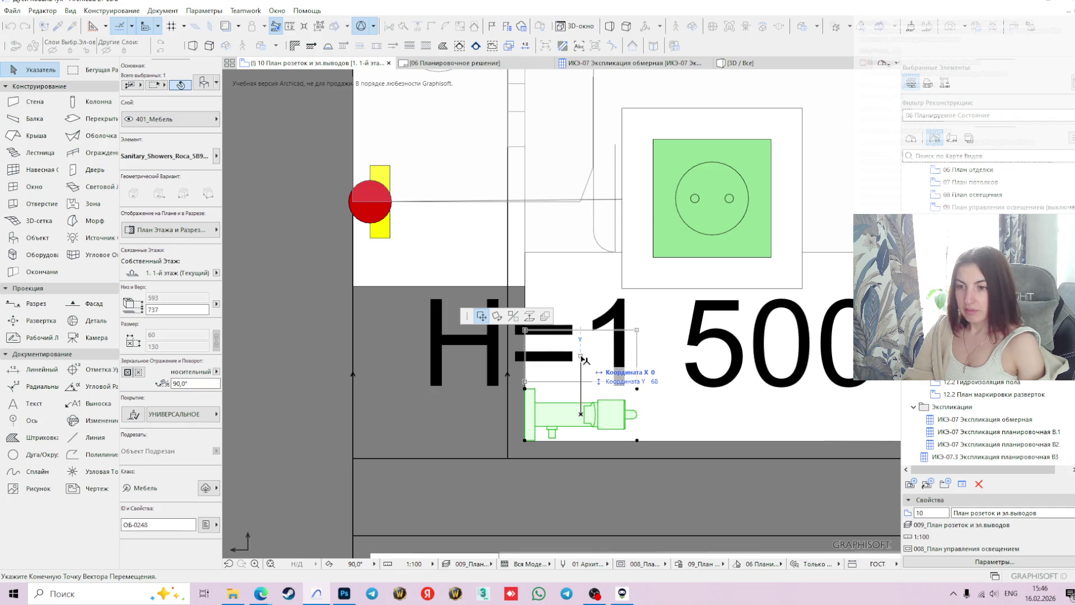
type("100")
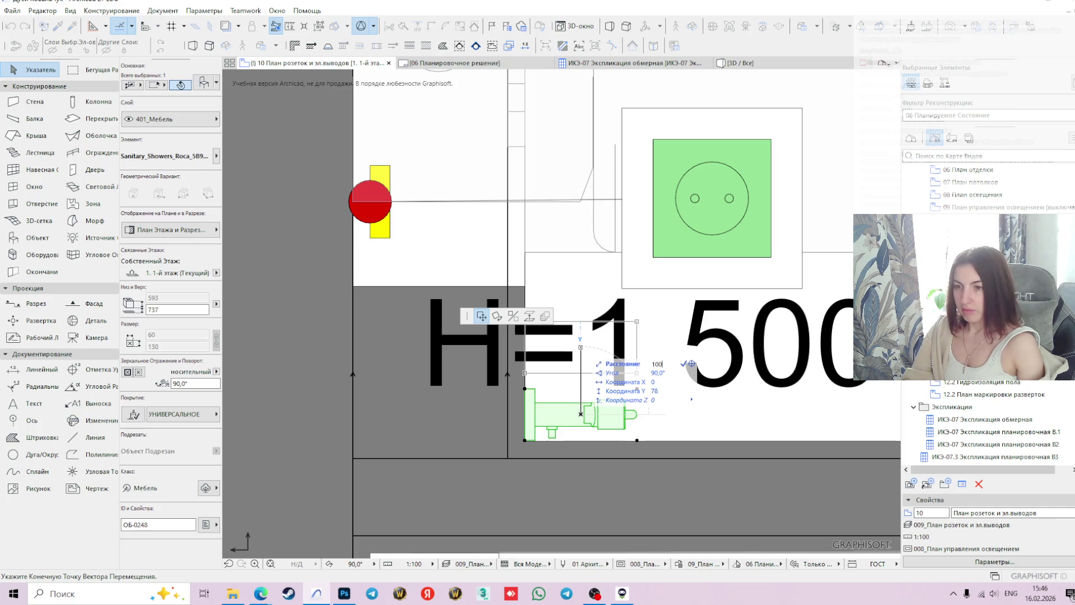
key("Return")
scroll(580, 363, "down", 5)
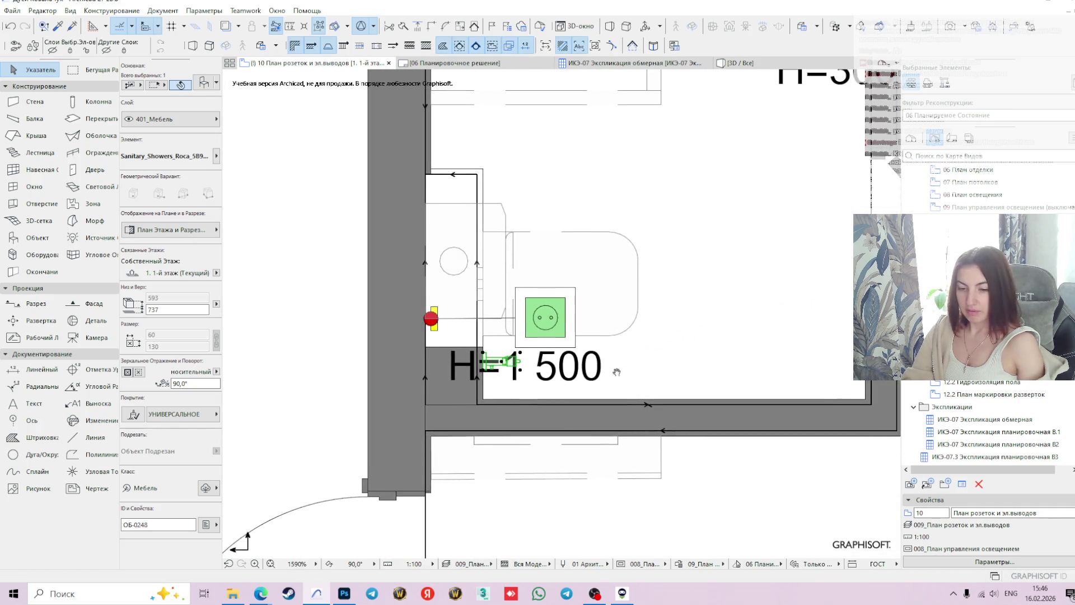
scroll(408, 319, "down", 2)
left_click(391, 320)
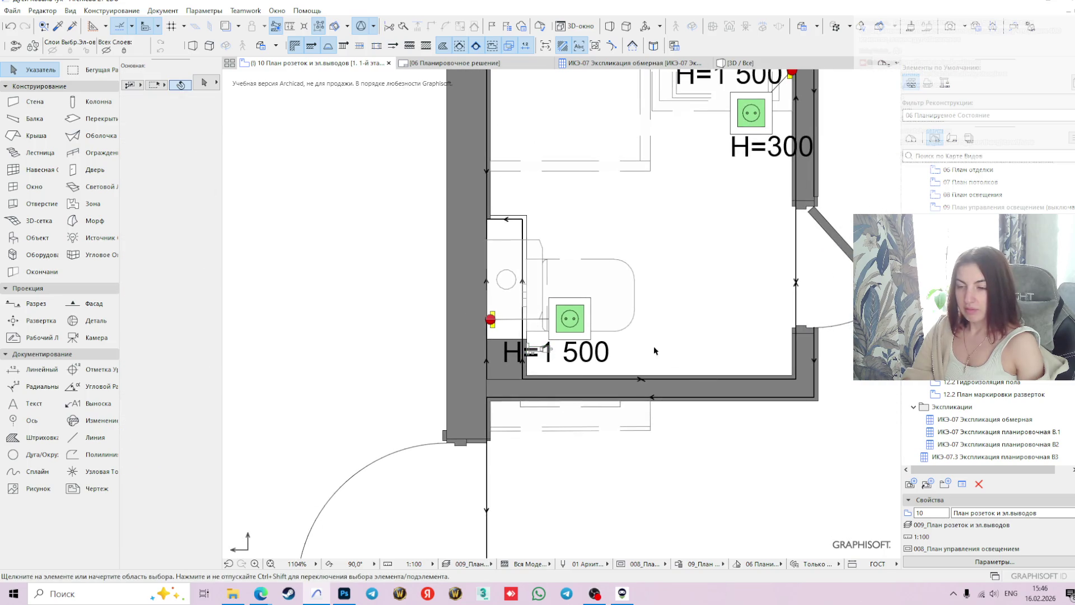
middle_click_drag(644, 298, 632, 338)
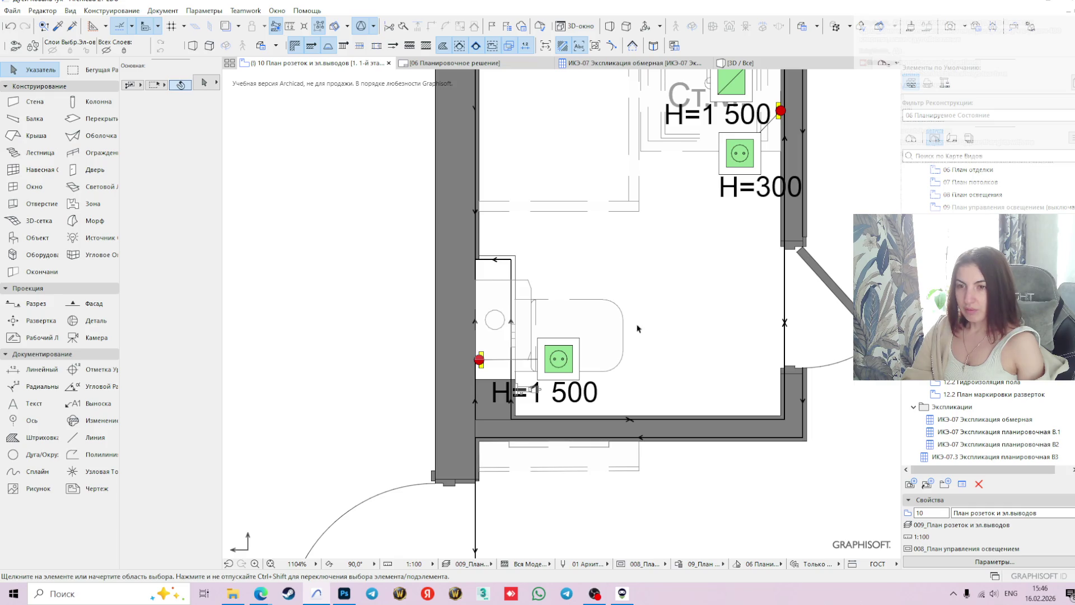
scroll(651, 335, "down", 3)
scroll(651, 335, "down", 2)
scroll(635, 338, "up", 4)
scroll(636, 338, "down", 1)
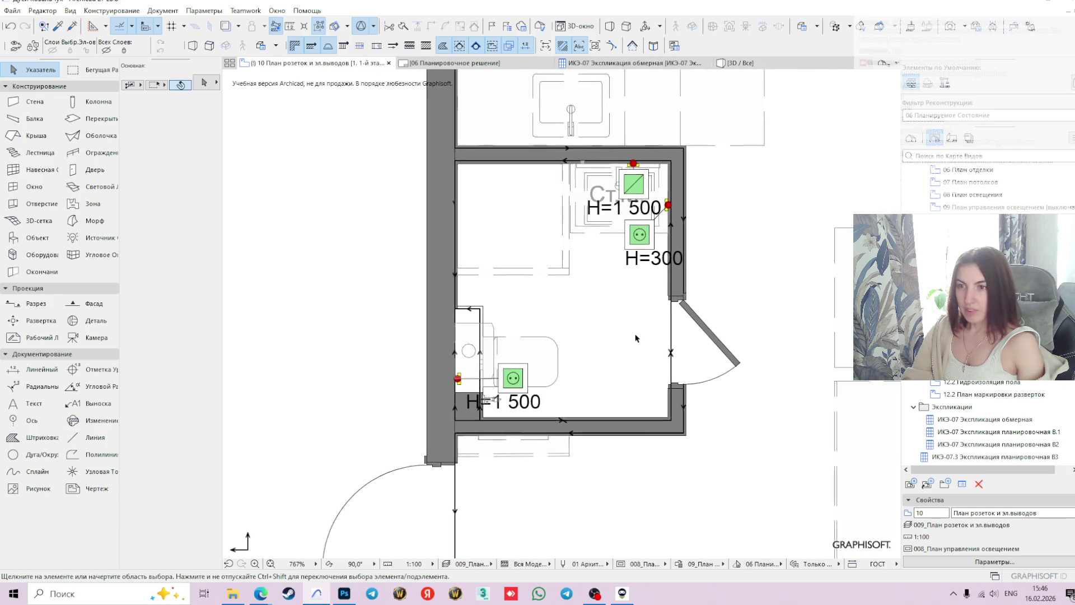